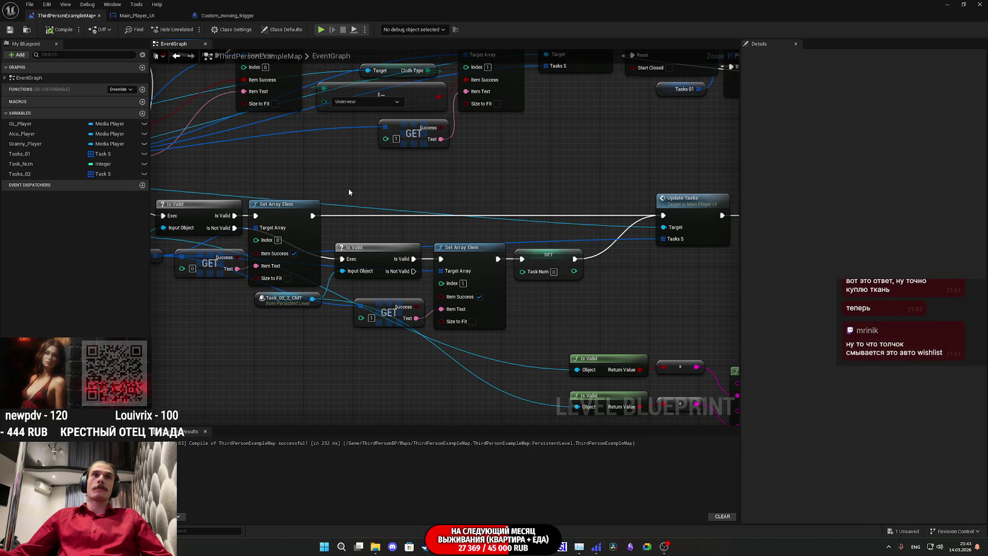
Move the Print String node after Update Tasks nearer the centre of the graph.
{"action": "mouse_move", "coordinate": [349, 192]}
{"action": "left_mouse_down"}
{"action": "mouse_move", "coordinate": [548, 320]}
{"action": "mouse_move", "coordinate": [287, 285]}
{"action": "mouse_move", "coordinate": [241, 214]}
{"action": "left_mouse_up"}
{"action": "scroll", "coordinate": [539, 313], "scroll_direction": "down", "scroll_amount": 2}
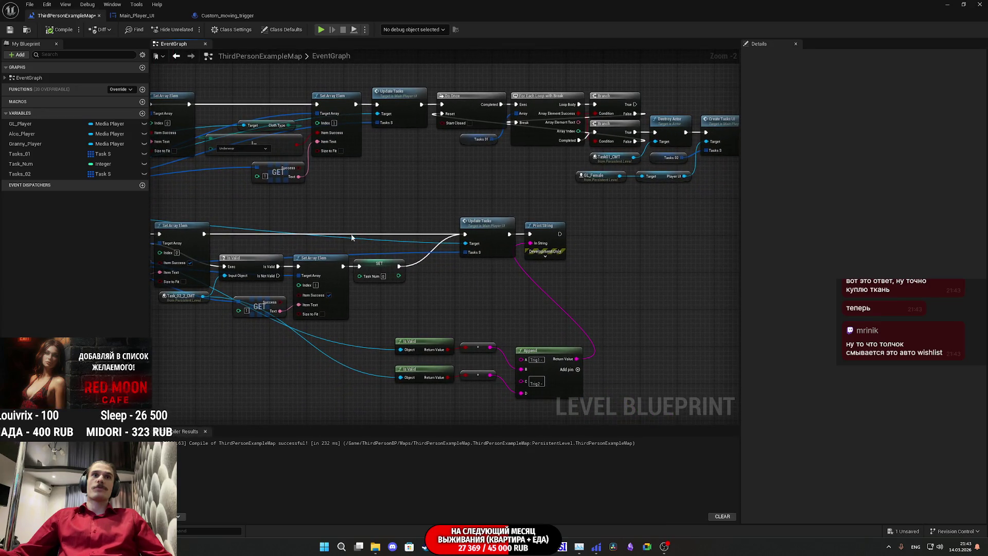
{"action": "mouse_move", "coordinate": [314, 207]}
{"action": "left_mouse_down"}
{"action": "mouse_move", "coordinate": [333, 223]}
{"action": "mouse_move", "coordinate": [416, 232]}
{"action": "left_mouse_up"}
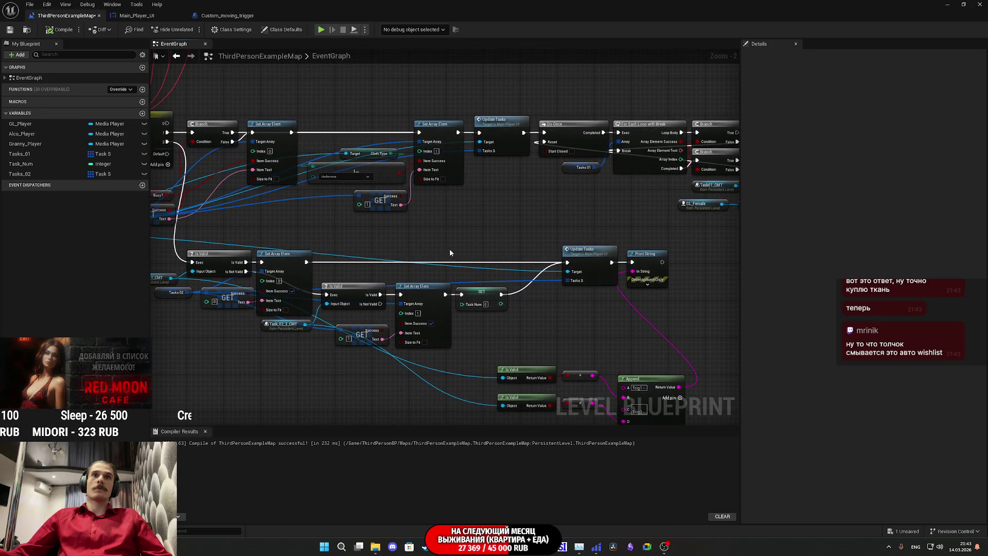
{"action": "scroll", "coordinate": [489, 307], "scroll_direction": "up", "scroll_amount": 2}
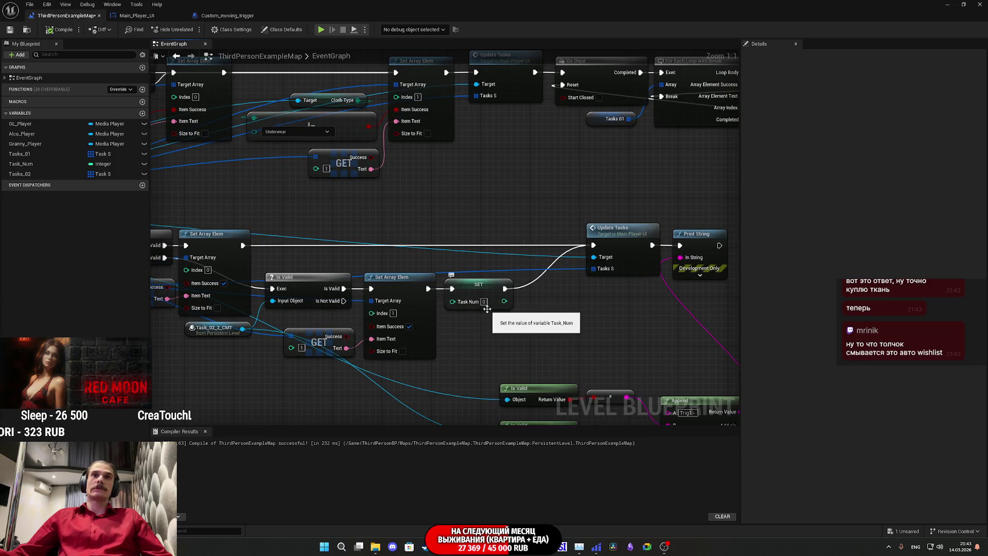
{"action": "left_click_drag", "start_coordinate": [498, 321], "coordinate": [624, 336]}
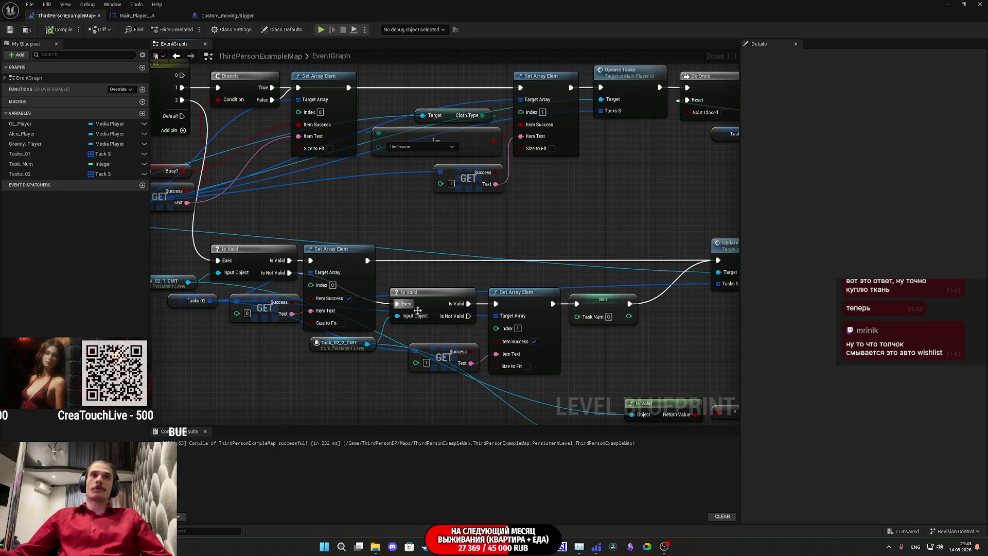
{"action": "left_click_drag", "start_coordinate": [623, 327], "coordinate": [517, 322]}
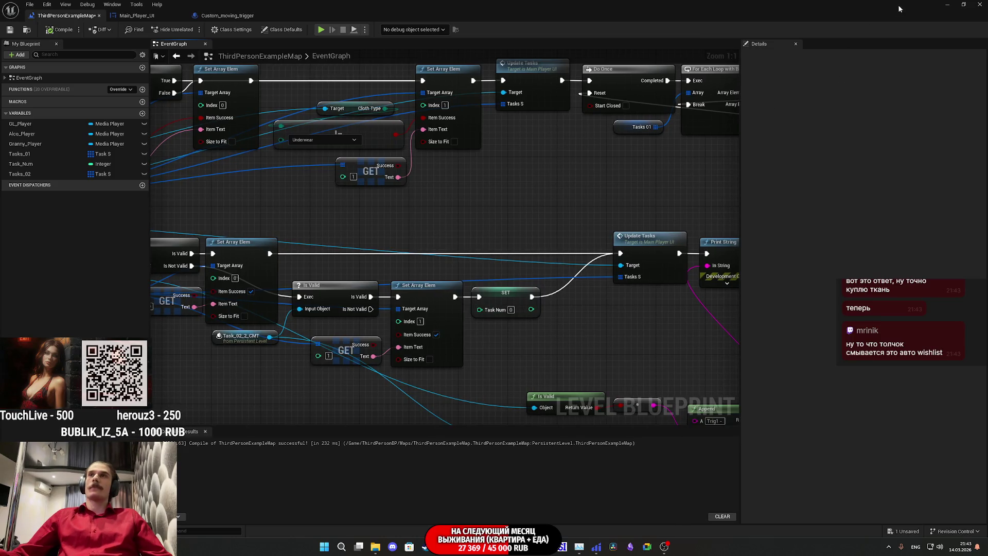
{"action": "left_click_drag", "start_coordinate": [639, 310], "coordinate": [463, 242]}
Expand Print String's advanced pins, set Duration to 56, and save the level blueprint.
{"action": "left_click", "coordinate": [551, 214]}
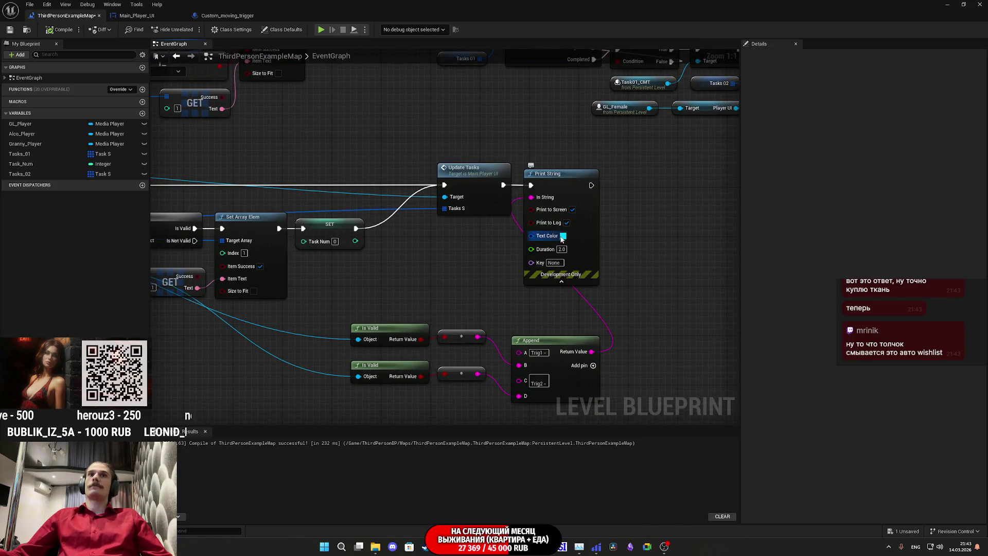
{"action": "type", "text": "56"}
{"action": "key", "text": "Return"}
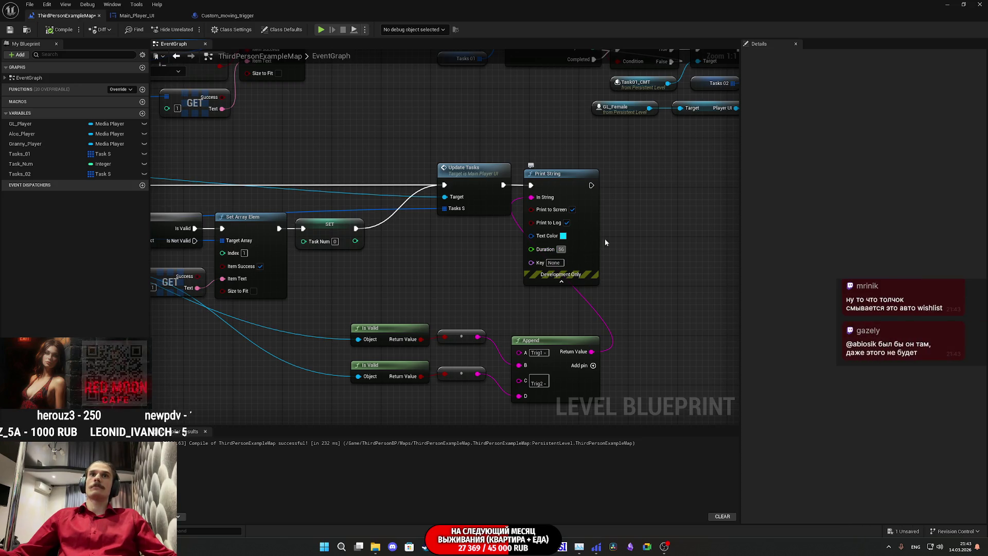
{"action": "key", "text": "ctrl+s"}
{"action": "key", "text": "alt+Tab"}
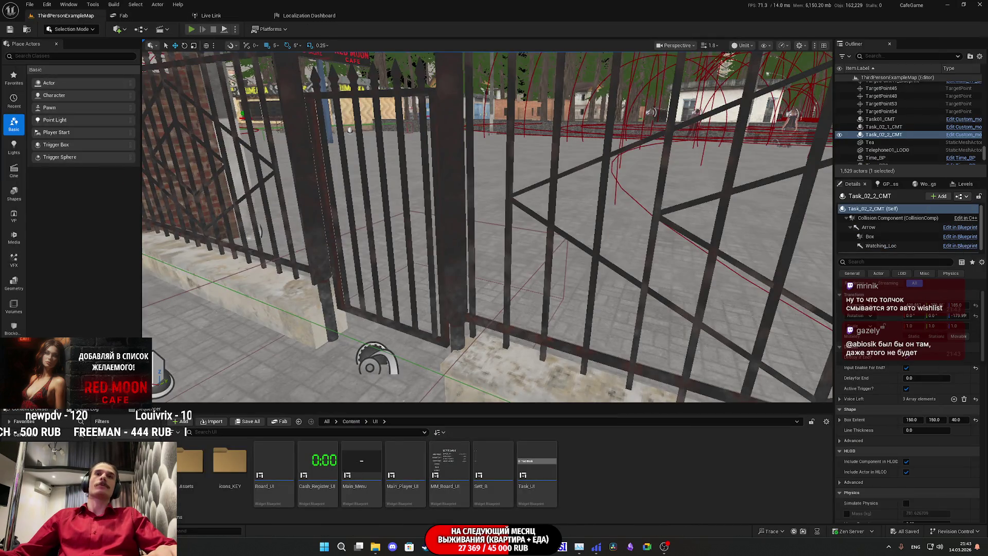
Play-test the level: turn on the toilet light, change into the Red Shirt, use the toilet.
{"action": "key", "text": "alt+p"}
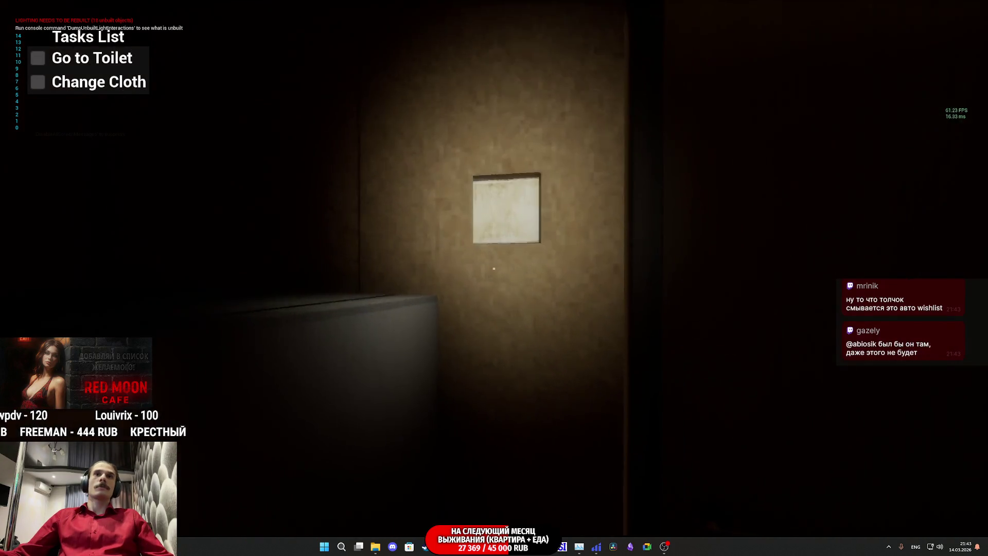
{"action": "left_click", "coordinate": [494, 268]}
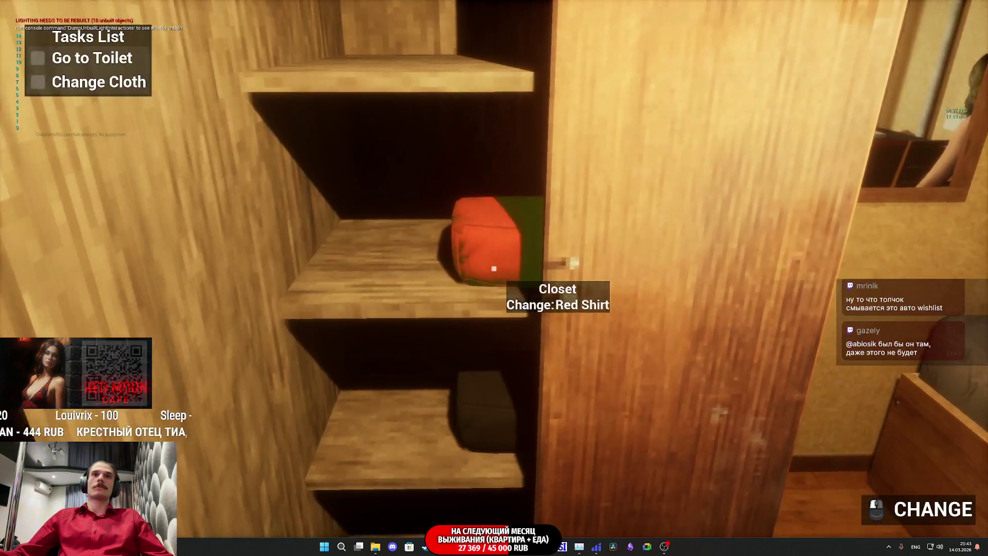
{"action": "left_click", "coordinate": [493, 268]}
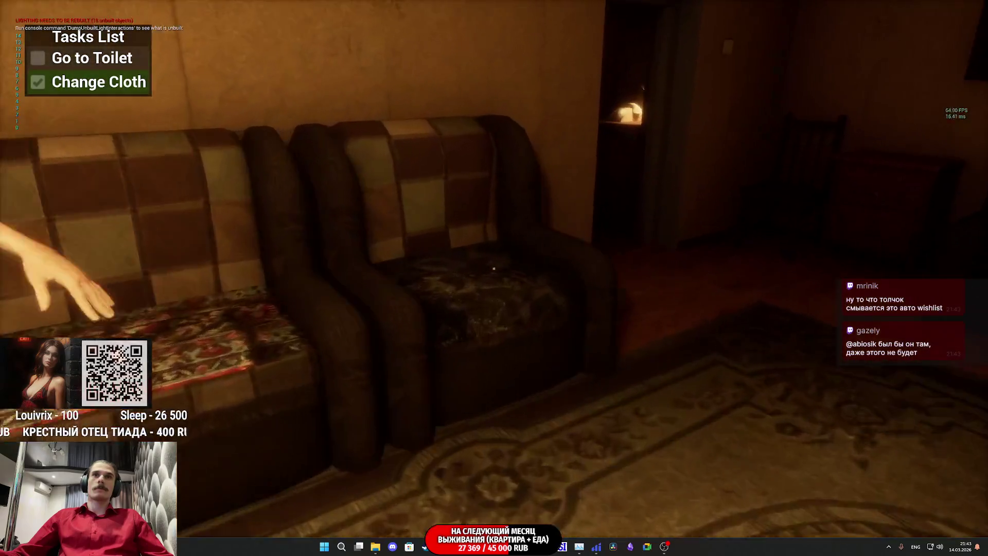
{"action": "key", "text": "w"}
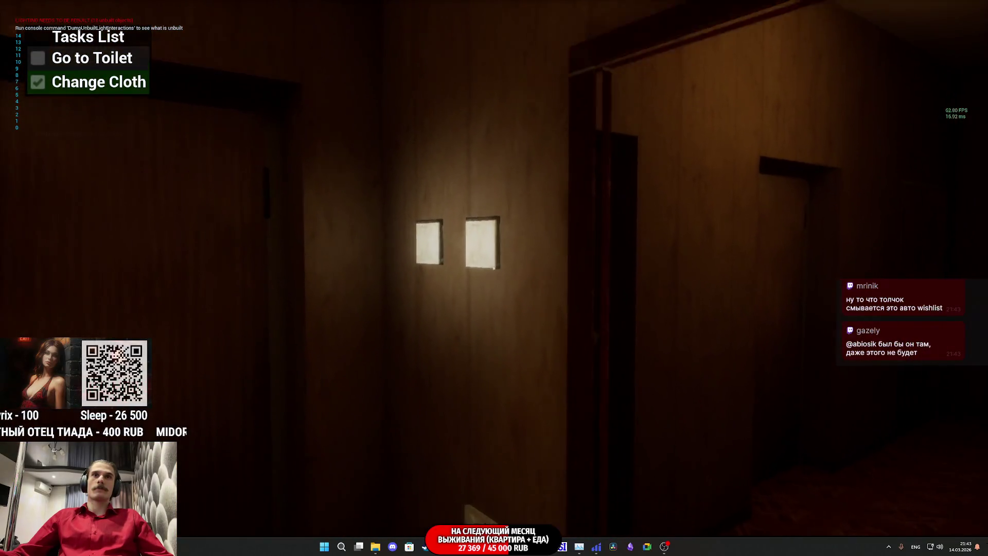
{"action": "key", "text": "w"}
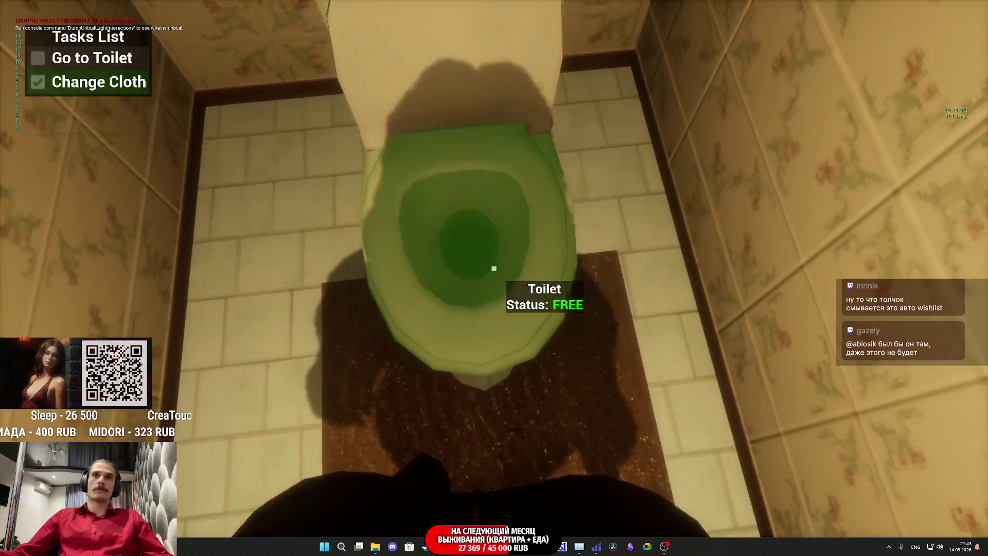
{"action": "left_click", "coordinate": [493, 269]}
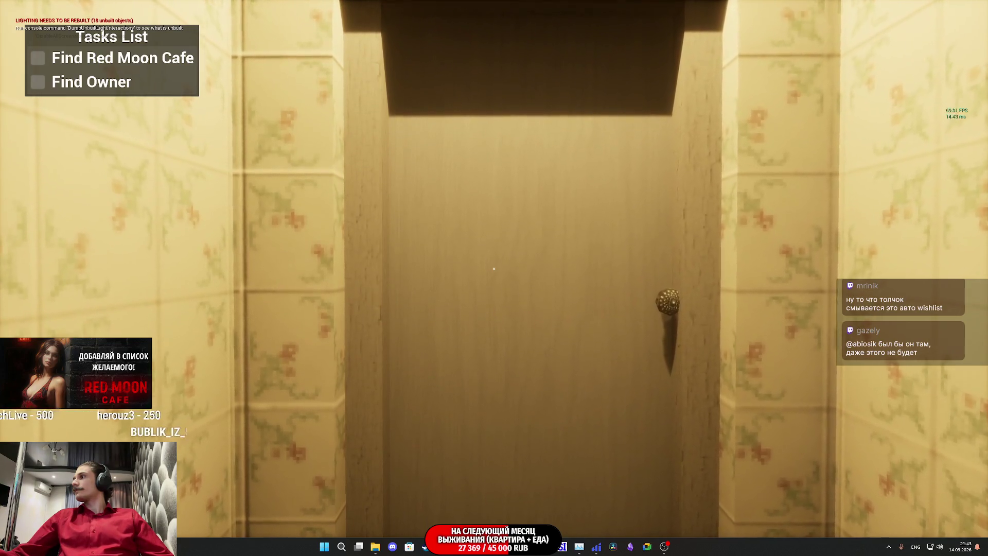
Walk out the door across the square to the cafe gate and parked car, then stop play.
{"action": "key", "text": "w"}
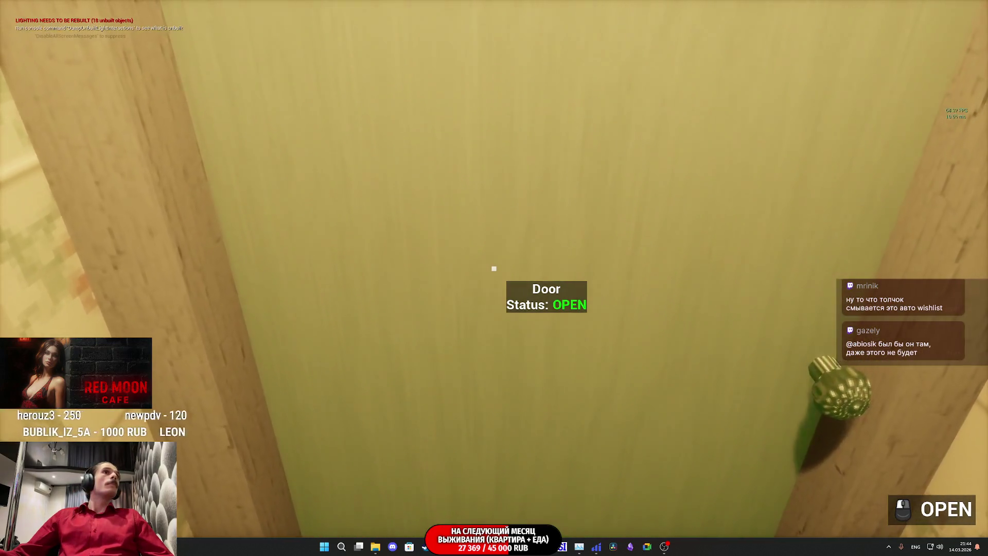
{"action": "left_click", "coordinate": [494, 268]}
{"action": "key", "text": "w"}
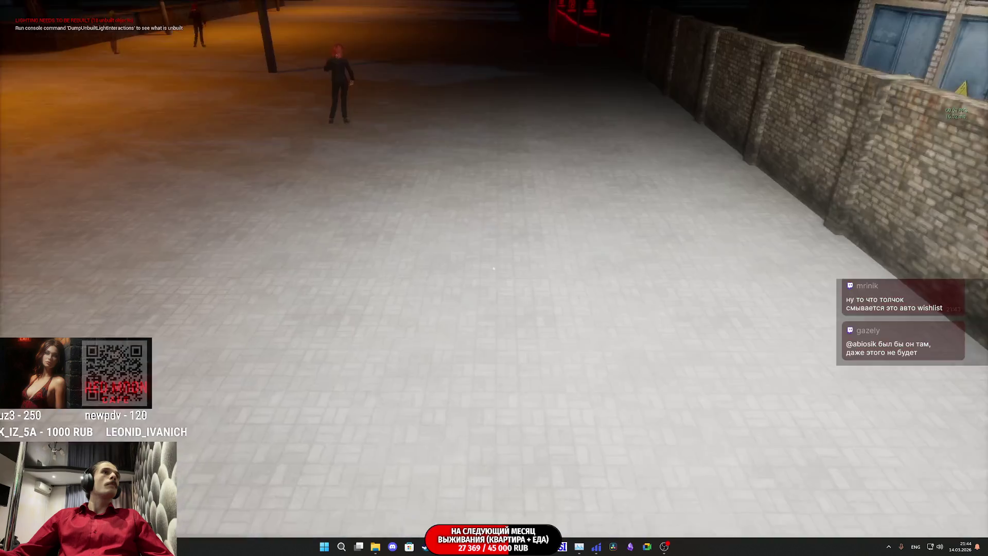
{"action": "key", "text": "w"}
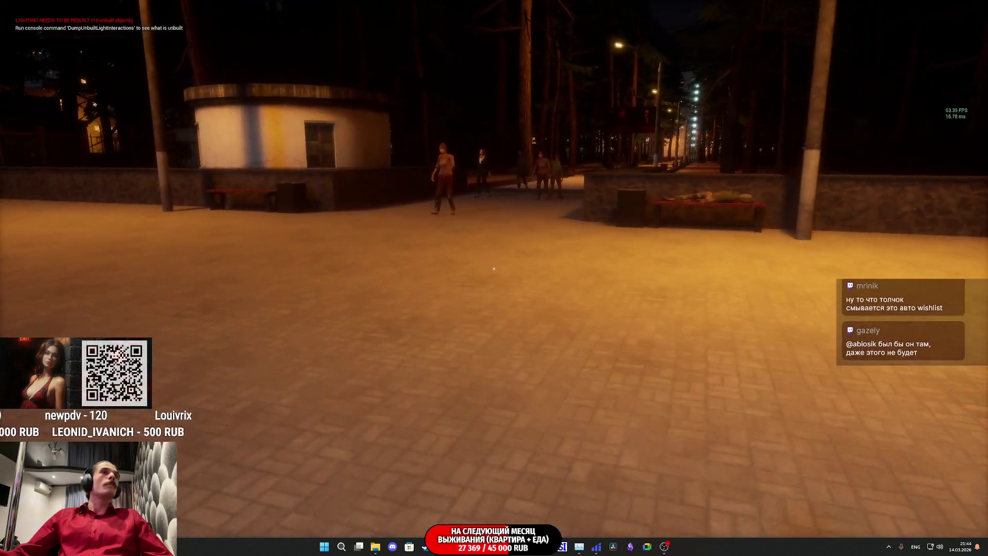
{"action": "key", "text": "w"}
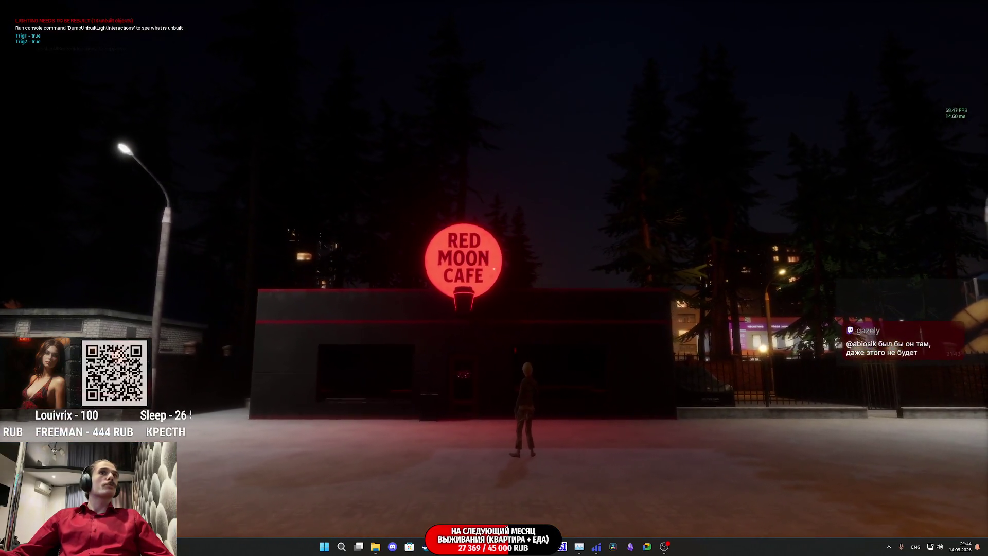
{"action": "key", "text": "w"}
{"action": "key", "text": "w"}
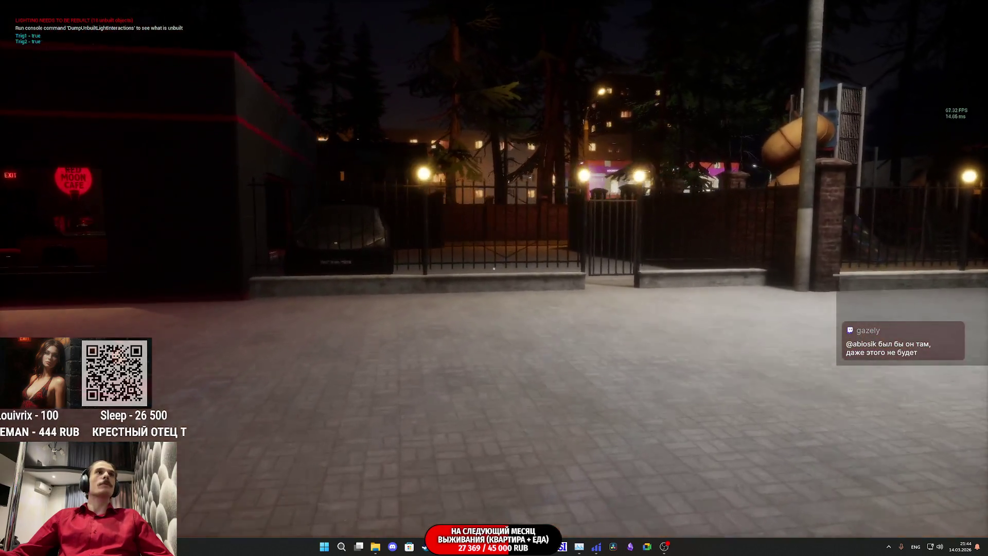
{"action": "key", "text": "e"}
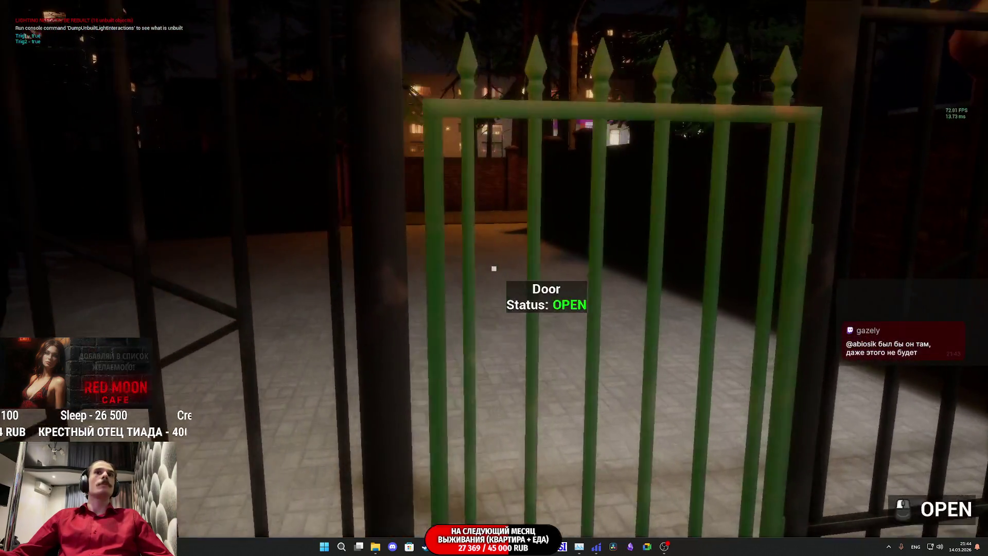
{"action": "key", "text": "w"}
{"action": "key", "text": "w"}
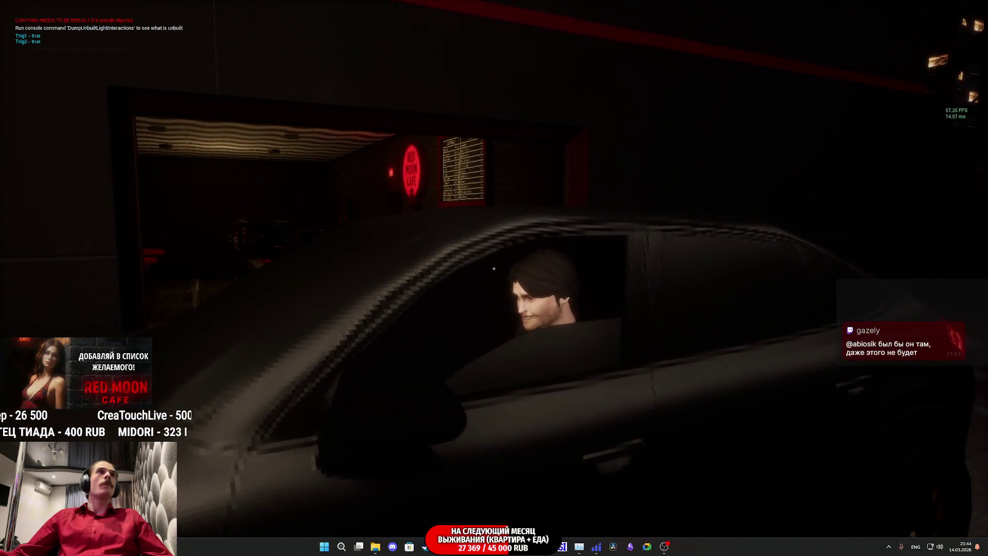
{"action": "key", "text": "w"}
{"action": "key", "text": "s"}
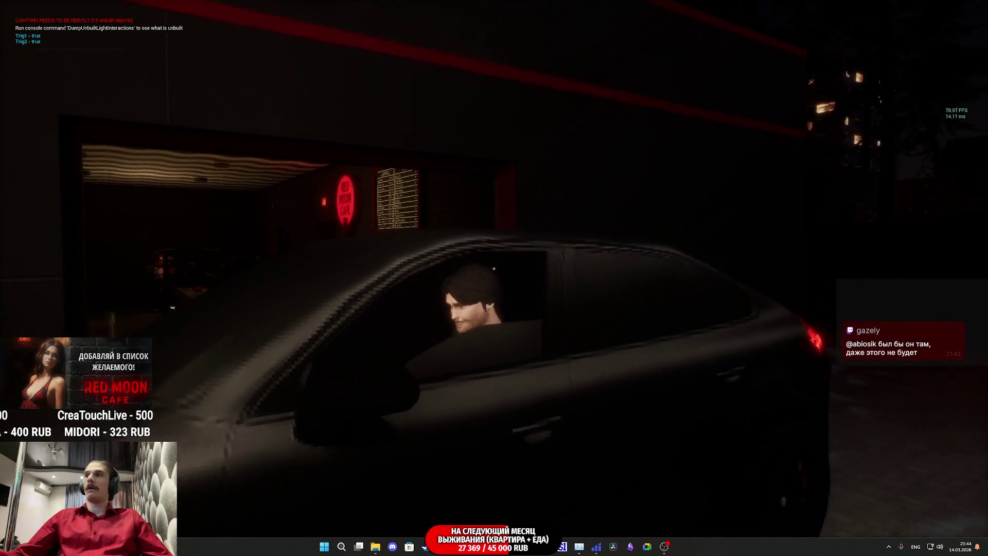
{"action": "key", "text": "Escape"}
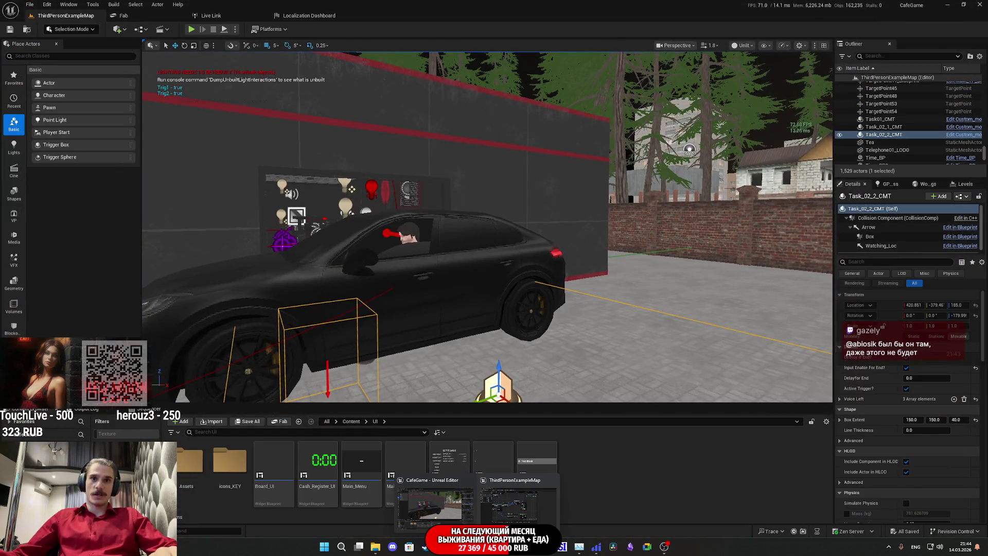
Add a new Bind Event to Trigger On node near Trigger_Cars2 and delete the old one.
{"action": "left_click", "coordinate": [514, 486]}
{"action": "scroll", "coordinate": [628, 317], "scroll_direction": "down", "scroll_amount": 5}
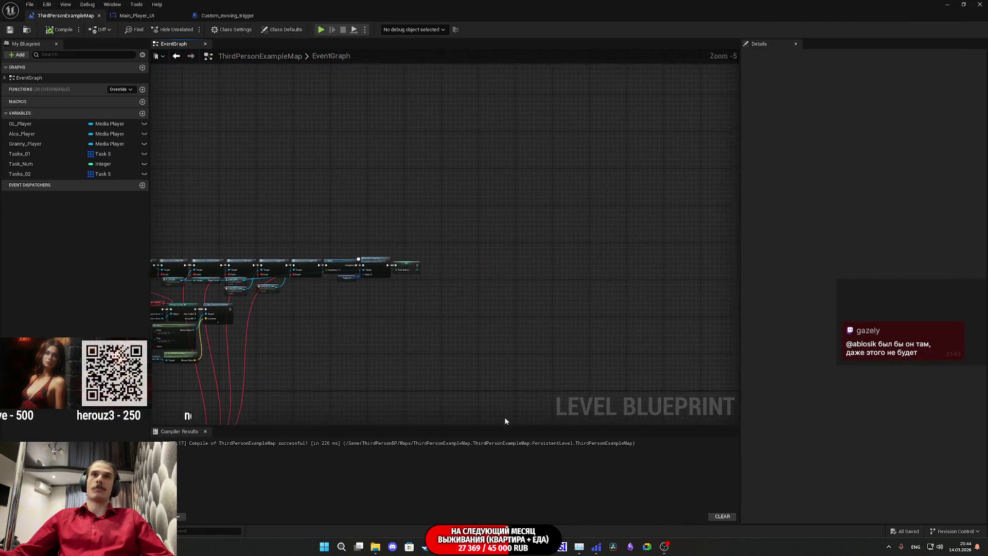
{"action": "scroll", "coordinate": [348, 277], "scroll_direction": "up", "scroll_amount": 5}
{"action": "left_click_drag", "start_coordinate": [419, 324], "coordinate": [628, 326]}
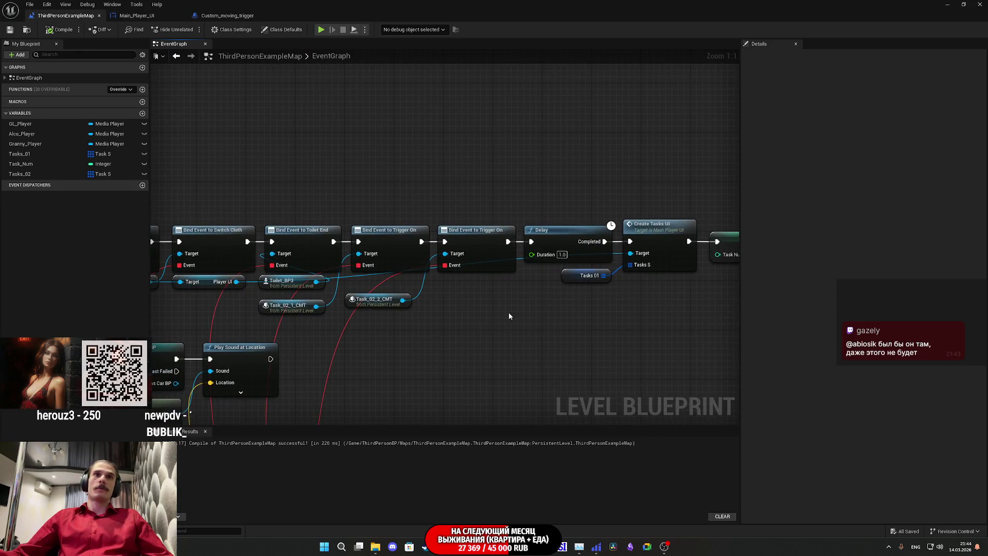
{"action": "mouse_move", "coordinate": [484, 308]}
{"action": "left_mouse_down"}
{"action": "mouse_move", "coordinate": [547, 235]}
{"action": "mouse_move", "coordinate": [524, 227]}
{"action": "mouse_move", "coordinate": [558, 258]}
{"action": "mouse_move", "coordinate": [547, 252]}
{"action": "left_mouse_up"}
{"action": "type", "text": "bin"}
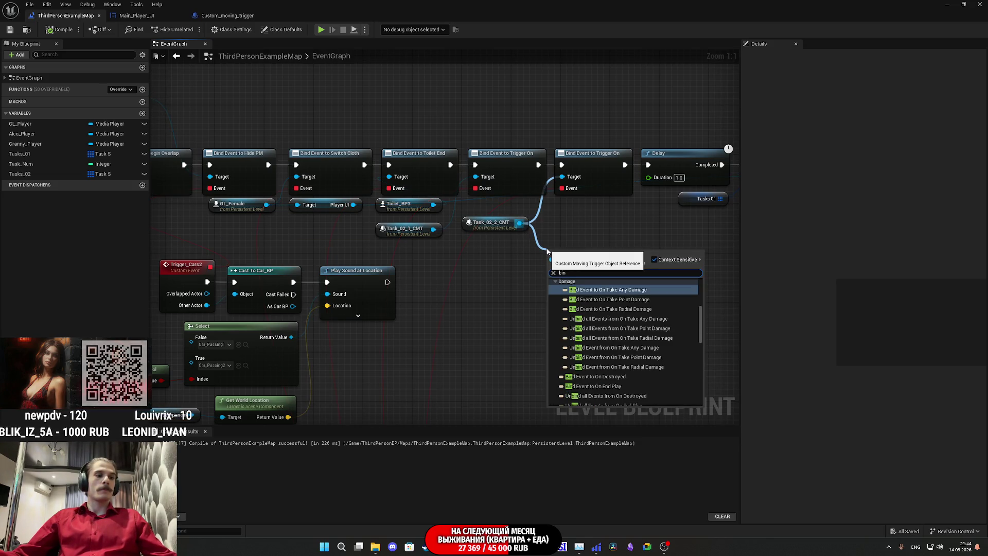
{"action": "type", "text": "d tr"}
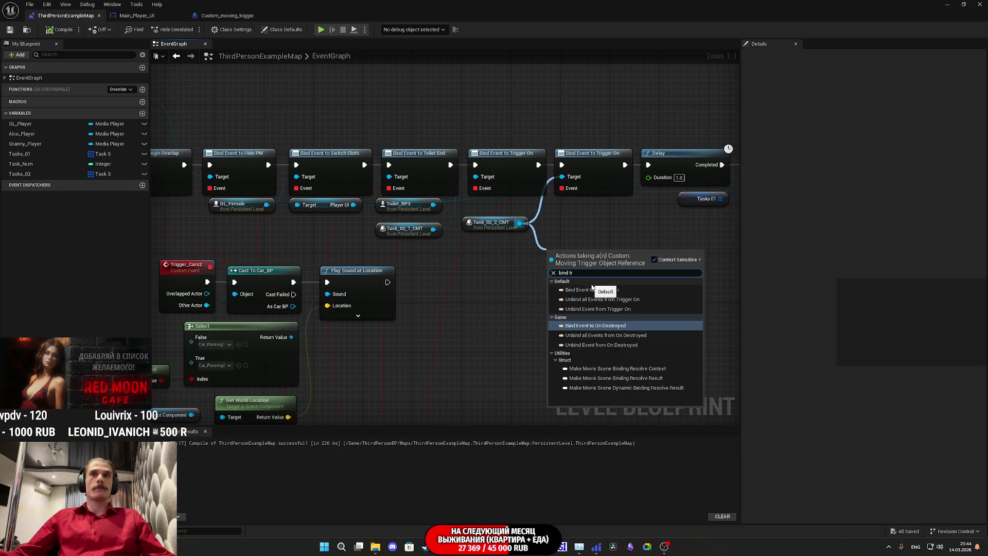
{"action": "left_click", "coordinate": [597, 289]}
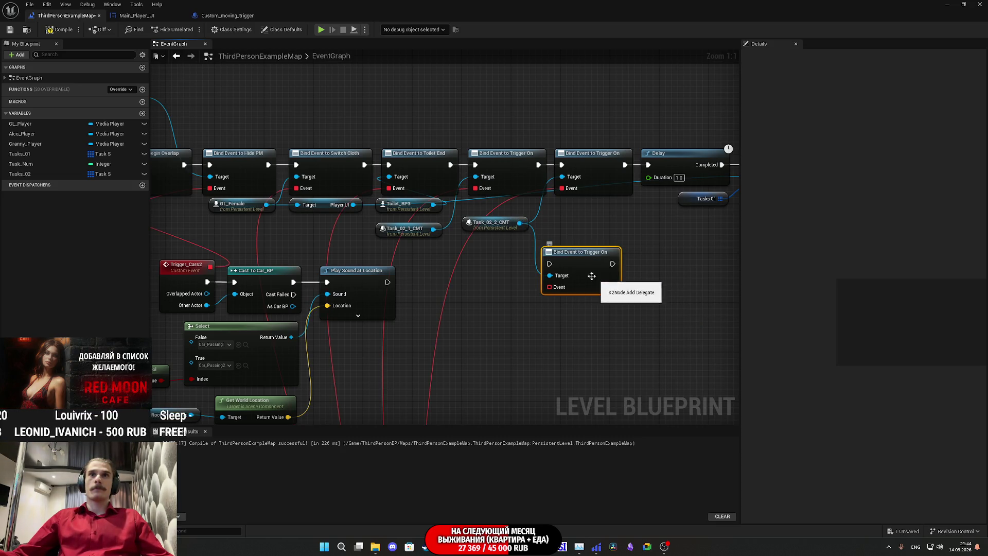
{"action": "left_click_drag", "start_coordinate": [591, 167], "coordinate": [618, 221]}
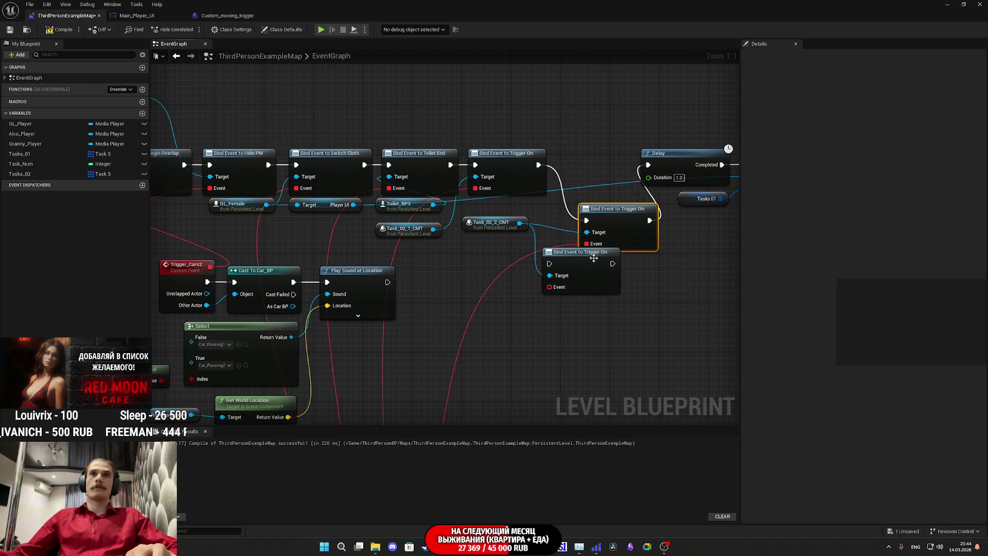
{"action": "key", "text": "Delete"}
Wire the new bind node between the previous bind and Delay, bind its event, then save.
{"action": "left_click_drag", "start_coordinate": [549, 264], "coordinate": [538, 165]}
{"action": "left_click_drag", "start_coordinate": [612, 264], "coordinate": [649, 165]}
{"action": "mouse_move", "coordinate": [582, 259]}
{"action": "left_mouse_down"}
{"action": "mouse_move", "coordinate": [599, 165]}
{"action": "mouse_move", "coordinate": [592, 156]}
{"action": "left_mouse_up"}
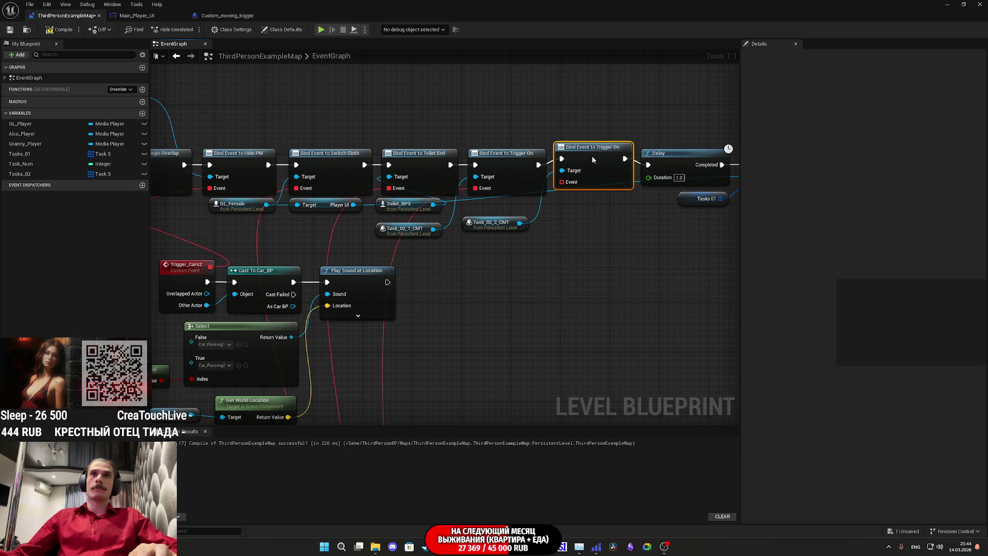
{"action": "mouse_move", "coordinate": [576, 191]}
{"action": "left_mouse_down"}
{"action": "mouse_move", "coordinate": [438, 471]}
{"action": "mouse_move", "coordinate": [569, 159]}
{"action": "mouse_move", "coordinate": [503, 21]}
{"action": "mouse_move", "coordinate": [480, 29]}
{"action": "mouse_move", "coordinate": [285, 225]}
{"action": "mouse_move", "coordinate": [294, 208]}
{"action": "left_mouse_up"}
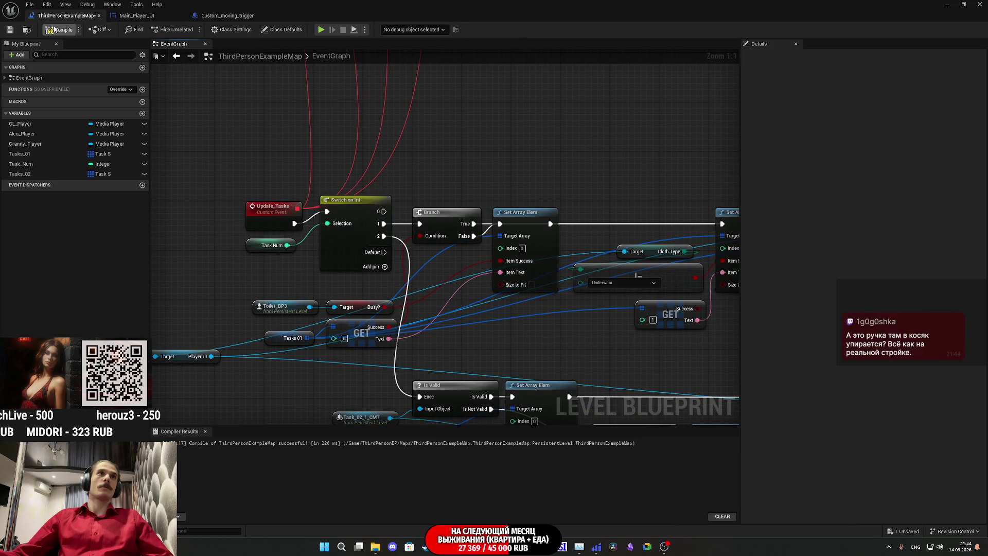
{"action": "left_click", "coordinate": [12, 29]}
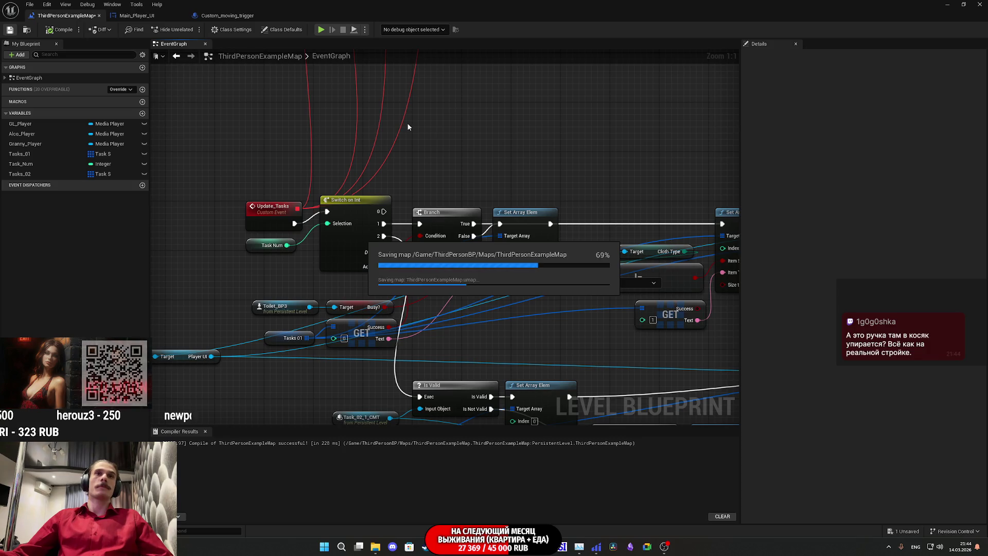
{"action": "left_click", "coordinate": [947, 5]}
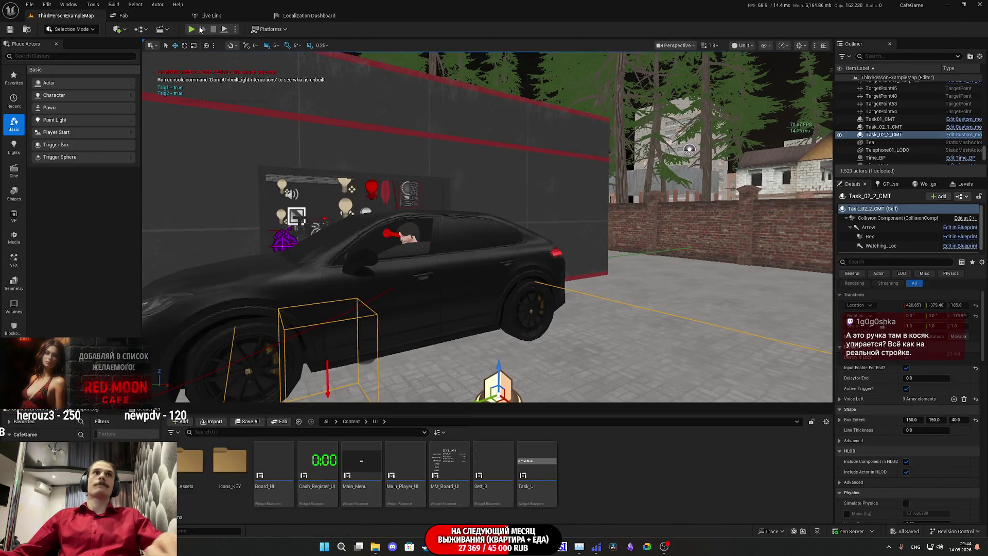
Play-test: turn on the toilet light, change into the Red Shirt, use the toilet, open the door.
{"action": "key", "text": "alt+p"}
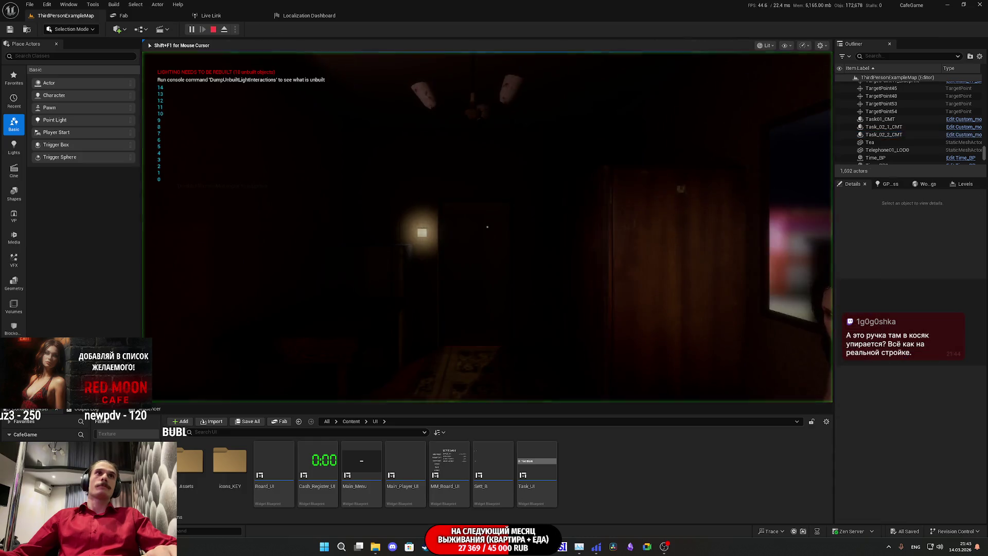
{"action": "key", "text": "F11"}
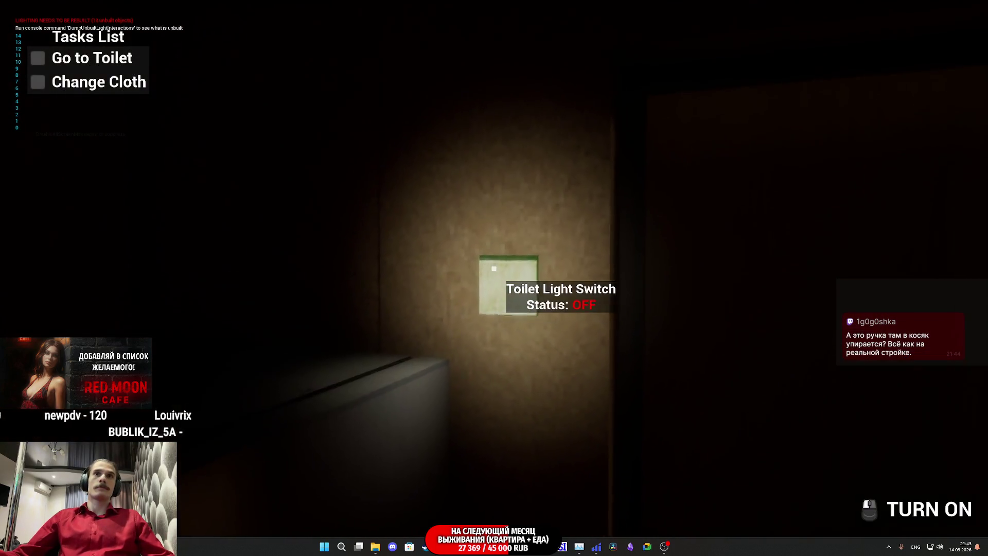
{"action": "left_click", "coordinate": [494, 268]}
{"action": "left_click", "coordinate": [494, 268]}
{"action": "left_click", "coordinate": [493, 268]}
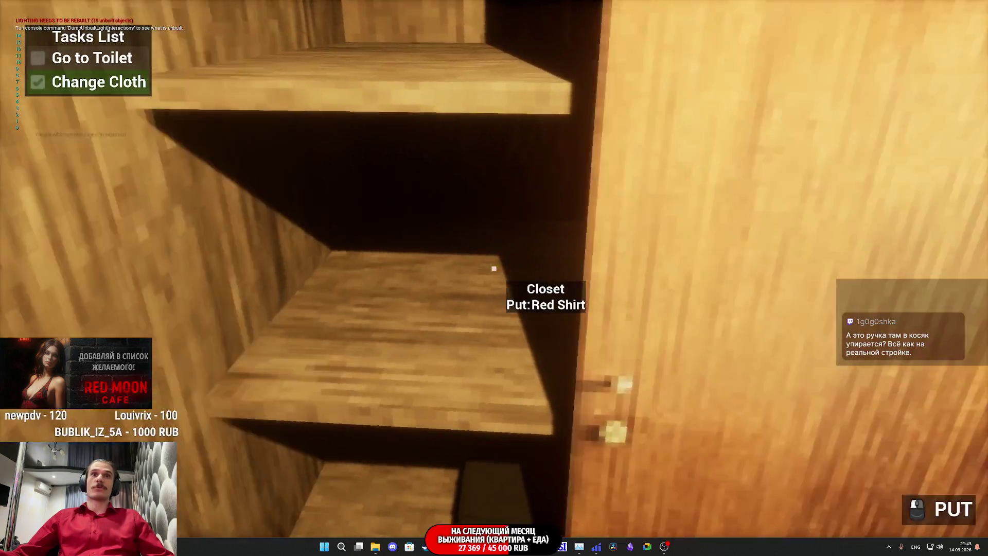
{"action": "key", "text": "w"}
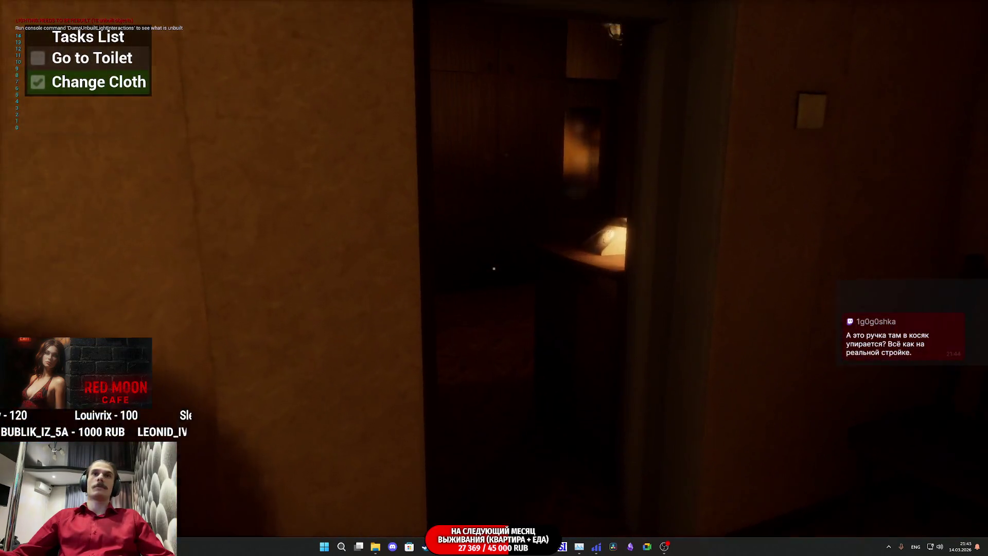
{"action": "key", "text": "w"}
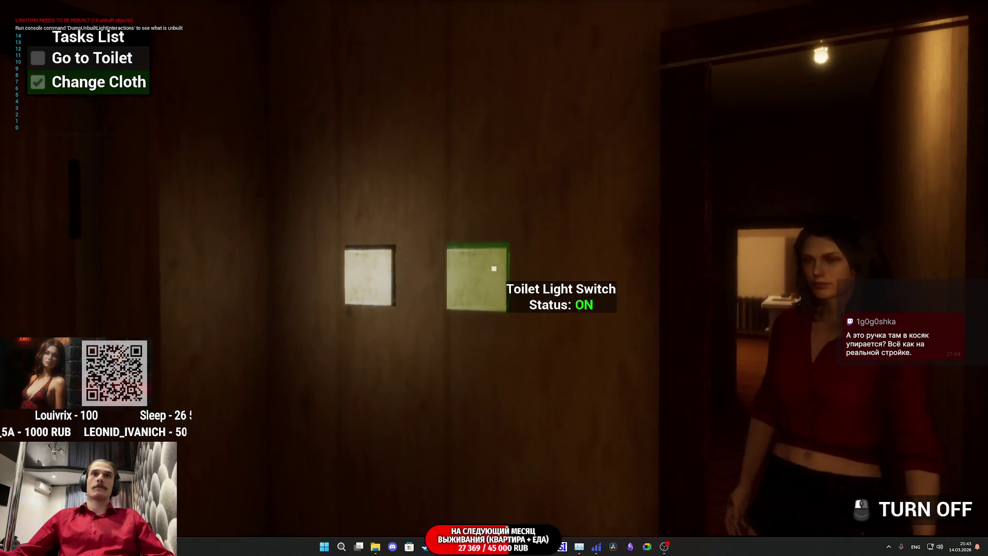
{"action": "left_click", "coordinate": [494, 268]}
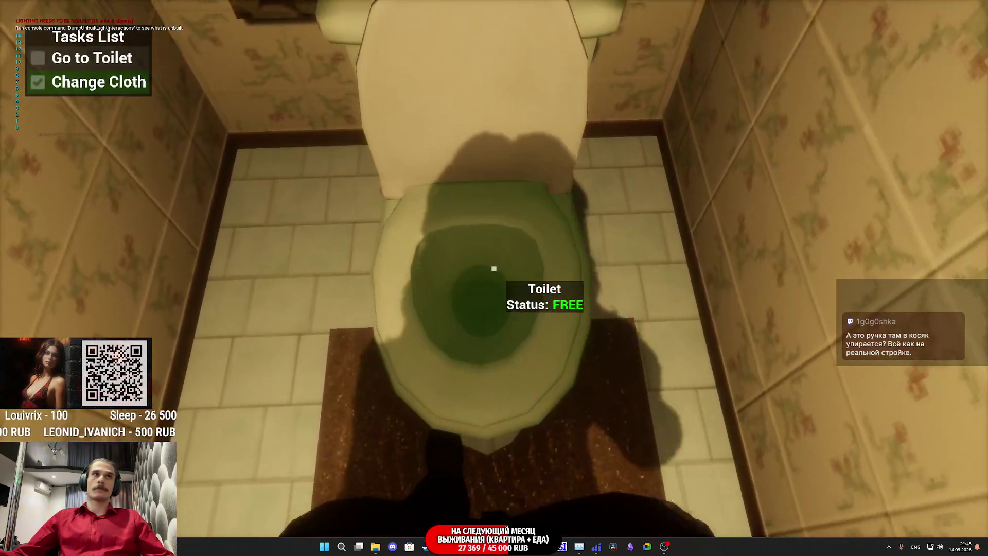
{"action": "left_click", "coordinate": [494, 268]}
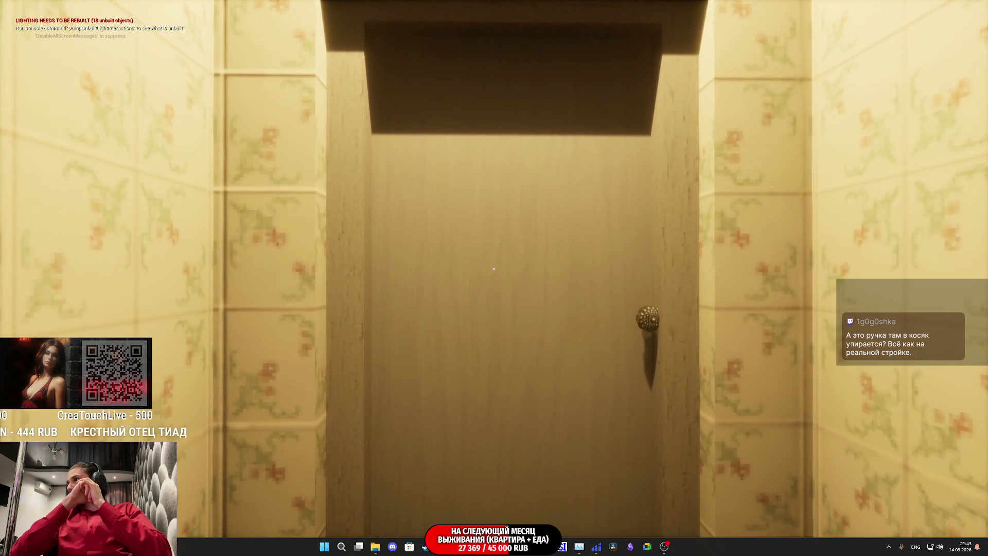
{"action": "left_click", "coordinate": [494, 268]}
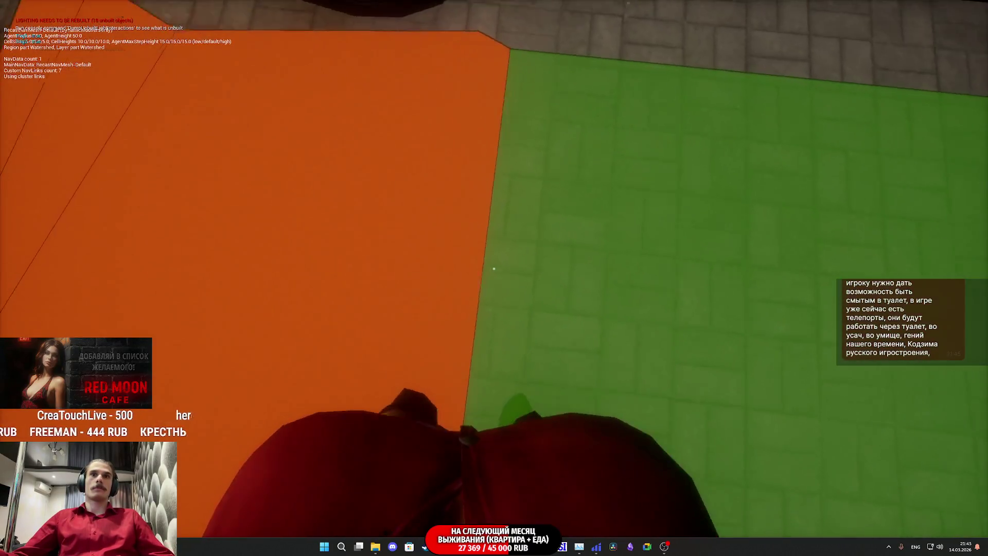
End play, frame Task_02_2_CMT, and open its Custom_moving_trigger Blueprint for editing.
{"action": "key", "text": "Escape"}
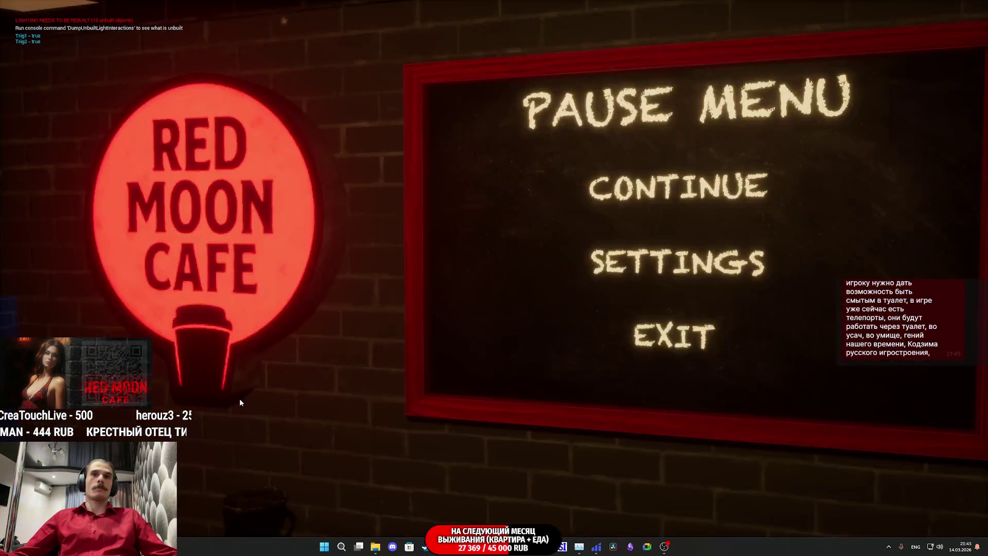
{"action": "left_click", "coordinate": [597, 188]}
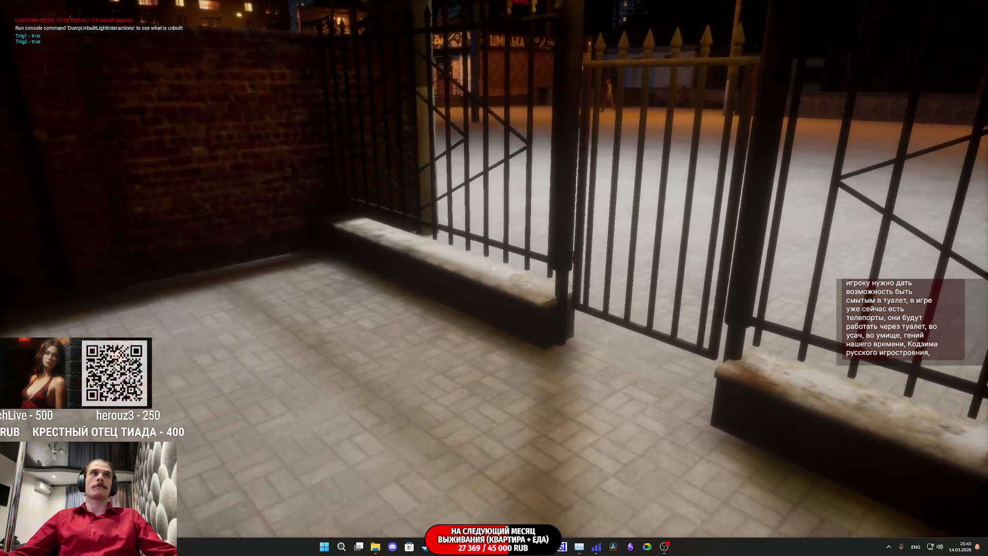
{"action": "key", "text": "Escape"}
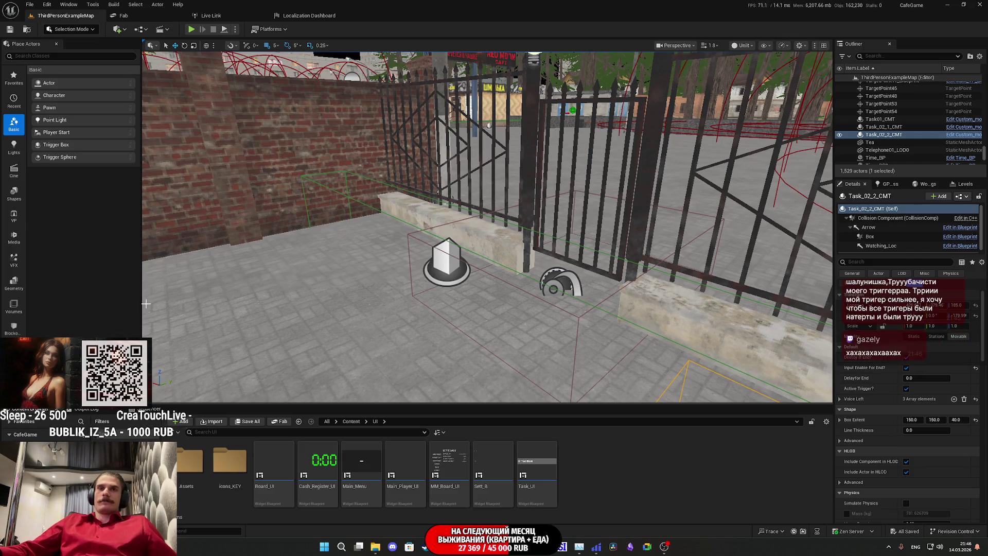
{"action": "key", "text": "f"}
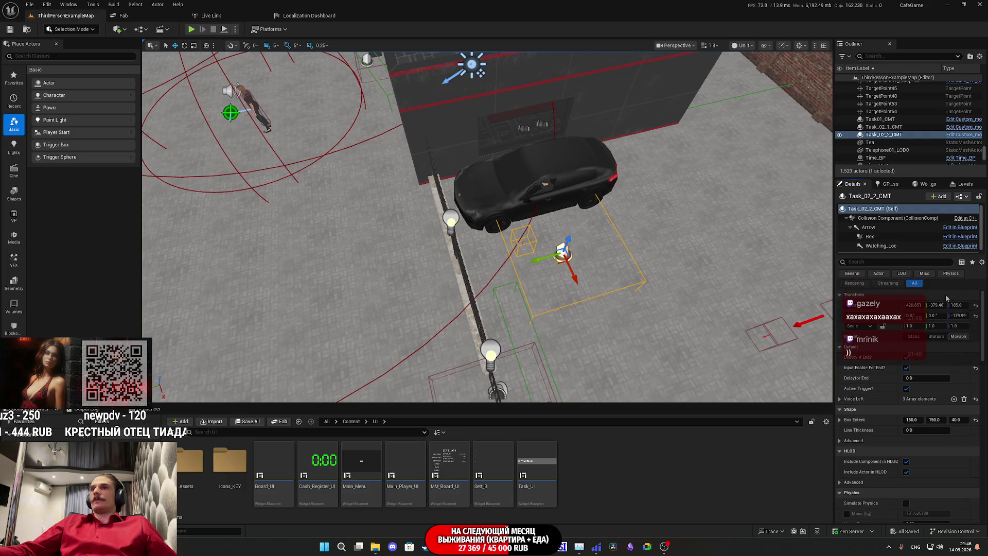
{"action": "left_click", "coordinate": [961, 227]}
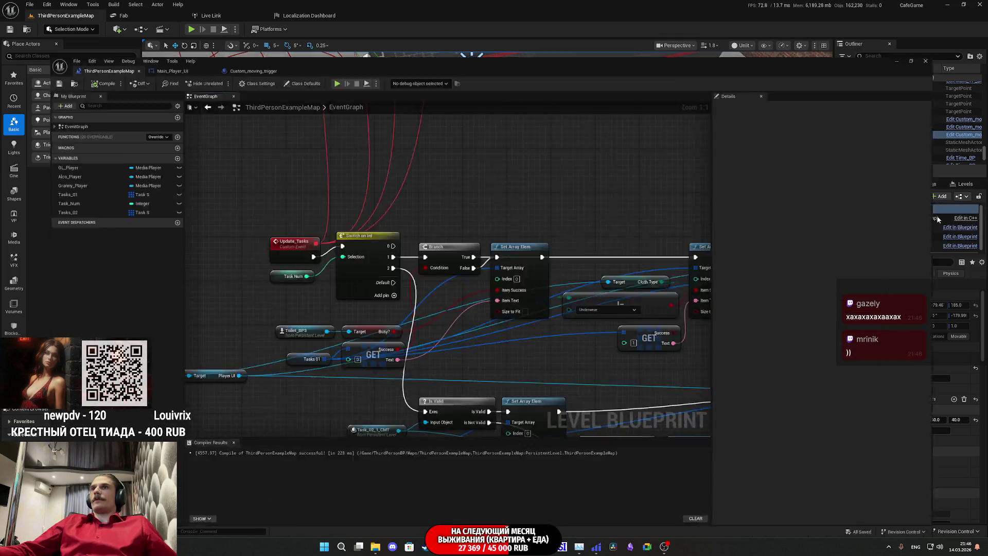
{"action": "scroll", "coordinate": [428, 293], "scroll_direction": "down", "scroll_amount": 5}
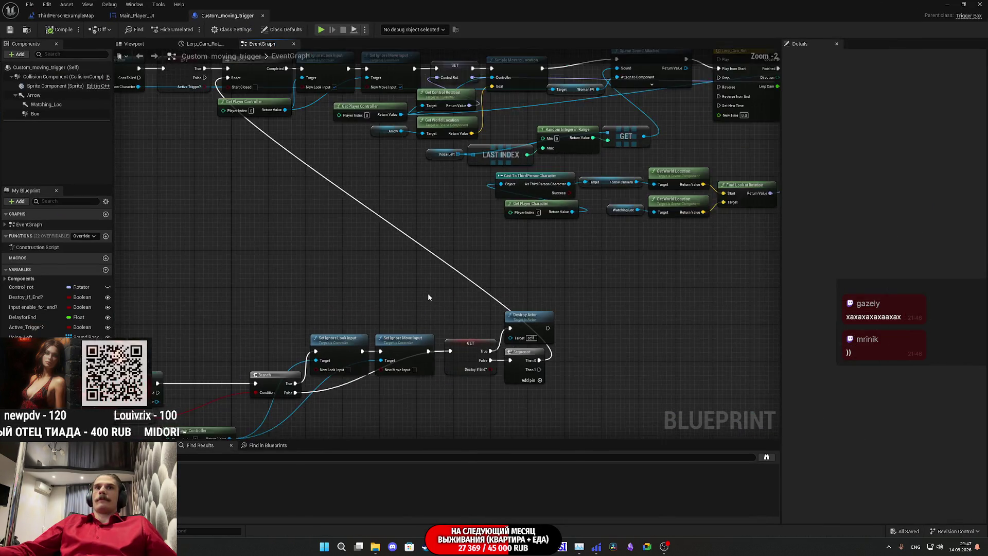
Nudge the Call Trigger On node into place and save the Custom_moving_trigger Blueprint.
{"action": "scroll", "coordinate": [627, 214], "scroll_direction": "up", "scroll_amount": 5}
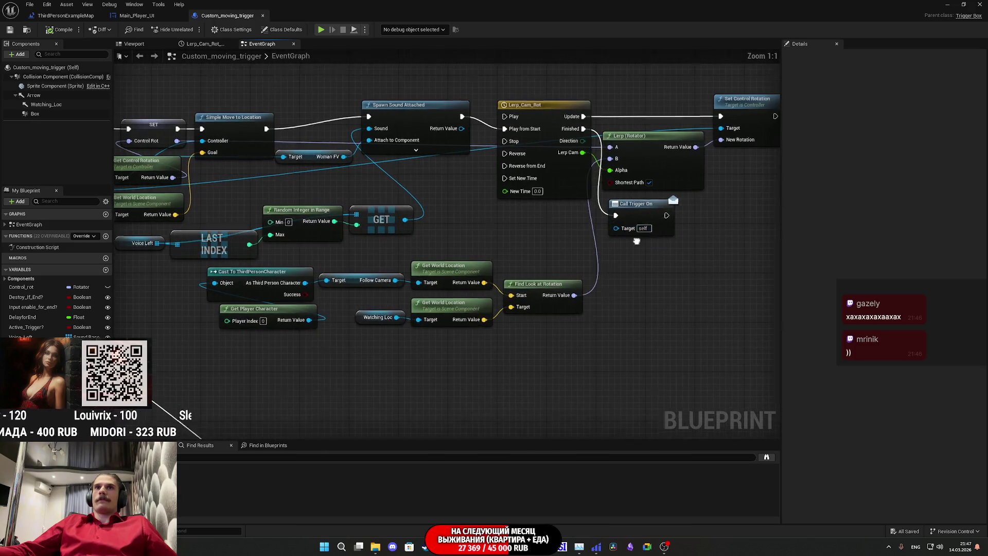
{"action": "left_click_drag", "start_coordinate": [604, 287], "coordinate": [599, 287]}
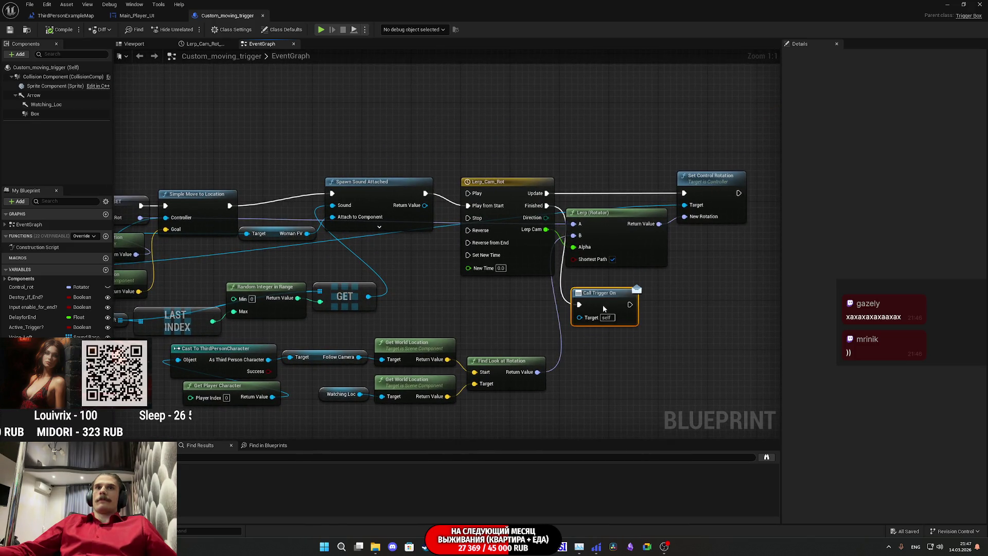
{"action": "left_click", "coordinate": [647, 327]}
{"action": "left_click", "coordinate": [10, 30]}
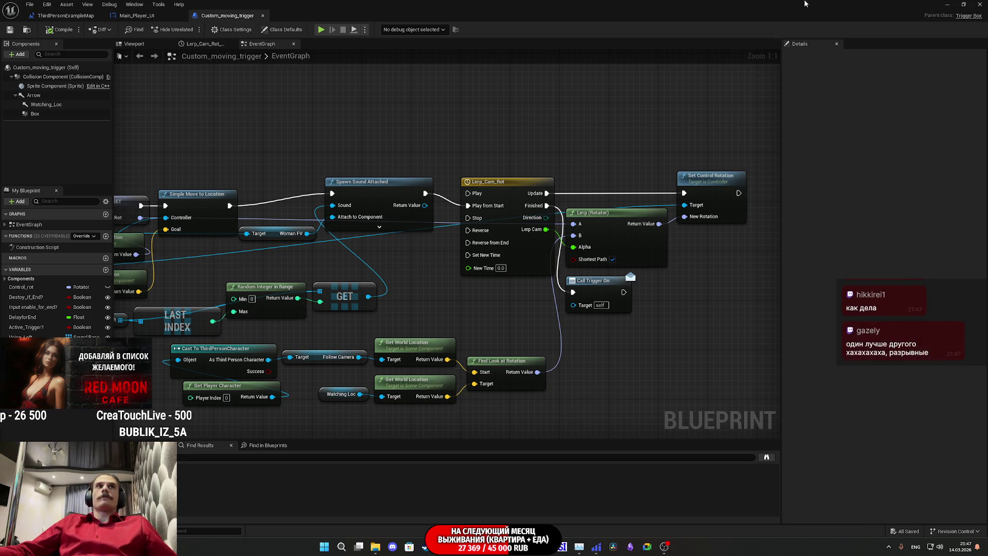
{"action": "left_click", "coordinate": [947, 4]}
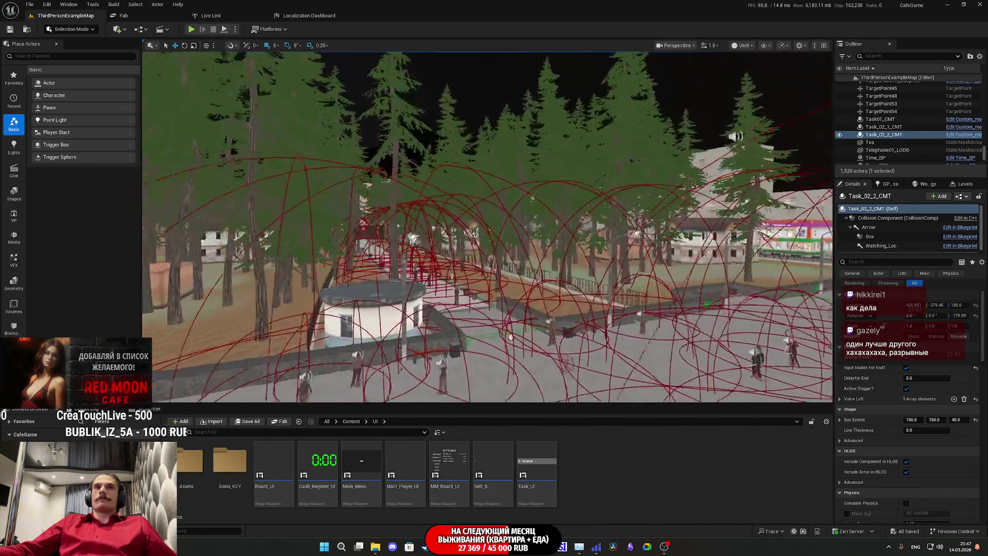
Open the Level Blueprint from the Blueprints menu and view Update Tasks and Print String.
{"action": "scroll", "coordinate": [278, 100], "scroll_direction": "up", "scroll_amount": 3}
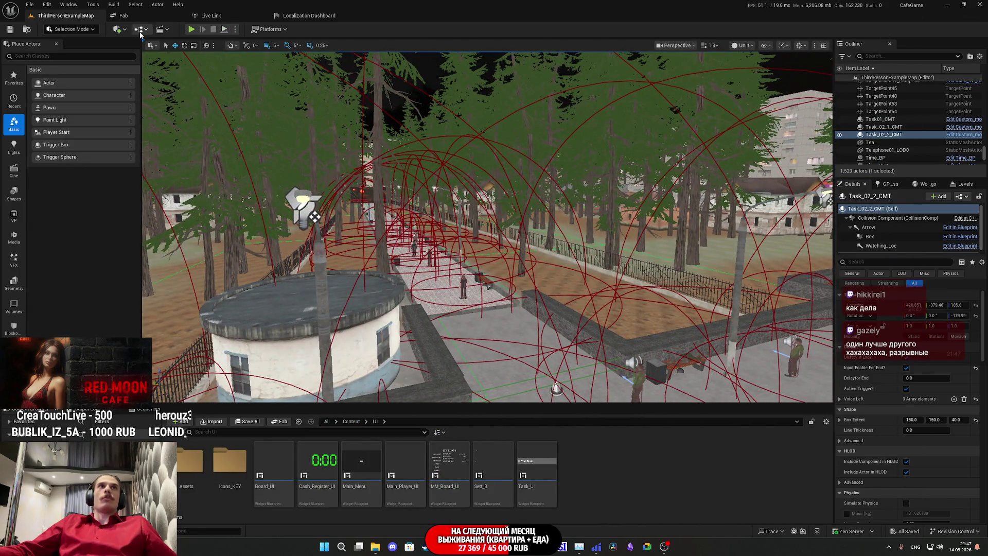
{"action": "left_click", "coordinate": [140, 34]}
{"action": "left_click", "coordinate": [165, 85]}
{"action": "left_click_drag", "start_coordinate": [566, 314], "coordinate": [168, 126]}
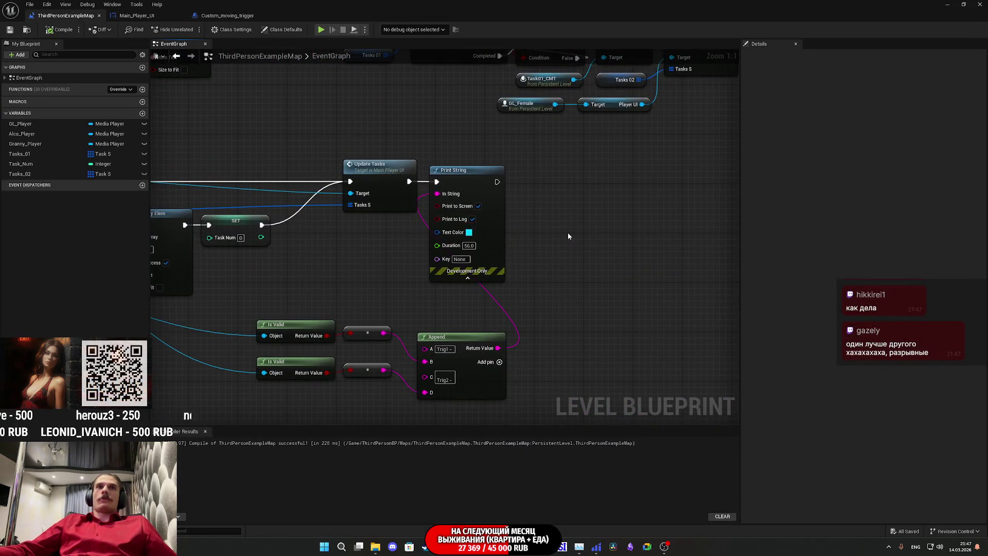
{"action": "scroll", "coordinate": [569, 236], "scroll_direction": "down", "scroll_amount": 2}
{"action": "left_click_drag", "start_coordinate": [624, 286], "coordinate": [803, 296]}
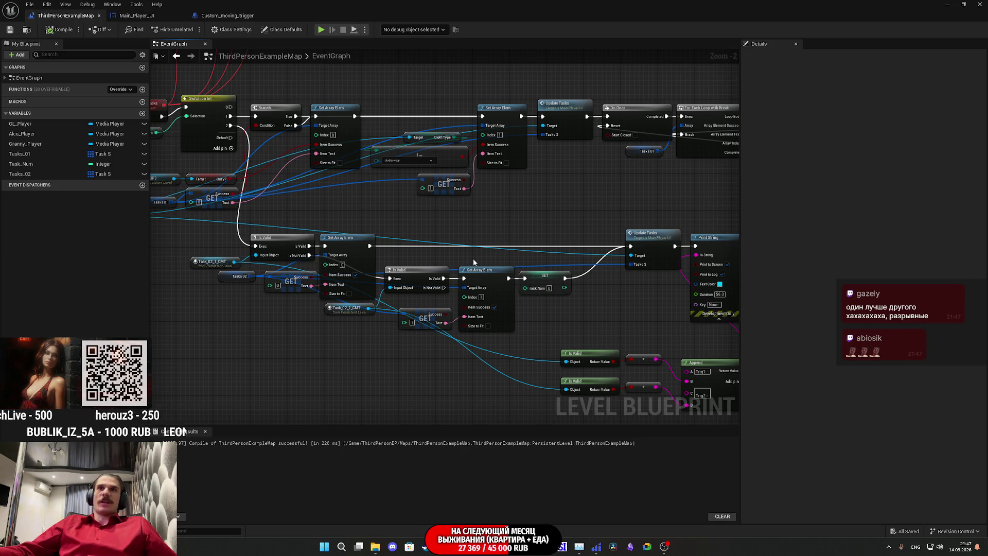
{"action": "mouse_move", "coordinate": [576, 317]}
{"action": "left_mouse_down"}
{"action": "mouse_move", "coordinate": [453, 320]}
{"action": "mouse_move", "coordinate": [573, 307]}
{"action": "left_mouse_up"}
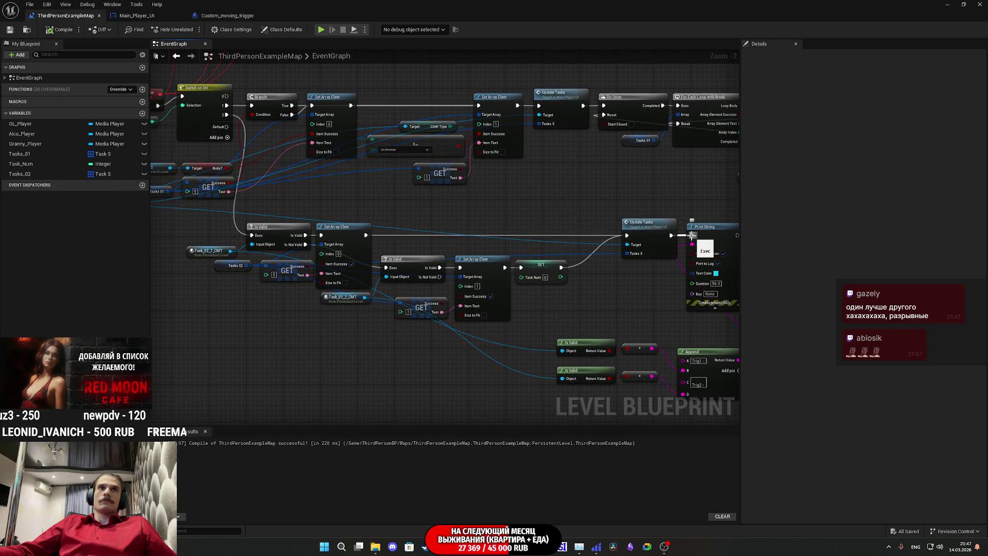
{"action": "left_click_drag", "start_coordinate": [653, 280], "coordinate": [623, 294]}
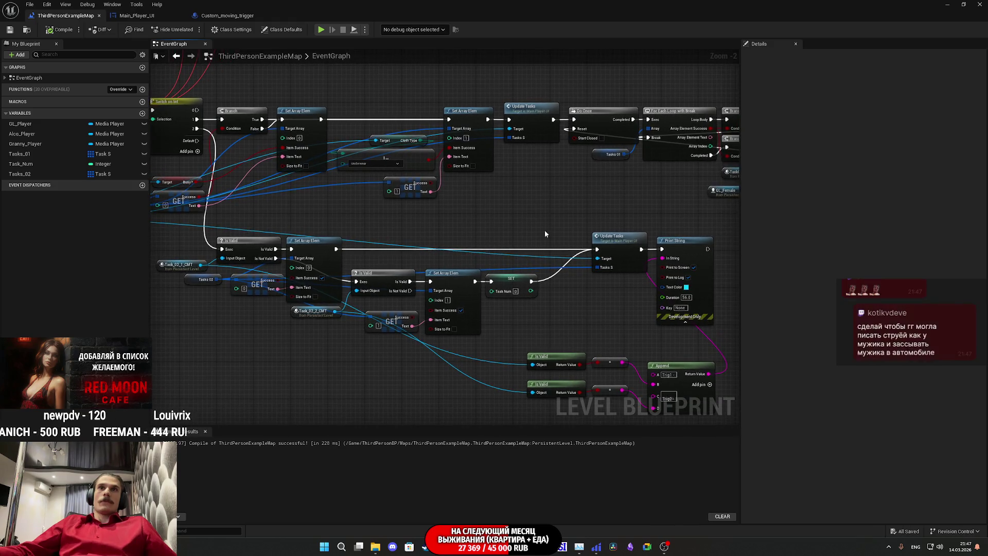
{"action": "mouse_move", "coordinate": [597, 249]}
{"action": "left_mouse_down"}
{"action": "mouse_move", "coordinate": [561, 252]}
{"action": "mouse_move", "coordinate": [553, 307]}
{"action": "mouse_move", "coordinate": [600, 299]}
{"action": "left_mouse_up"}
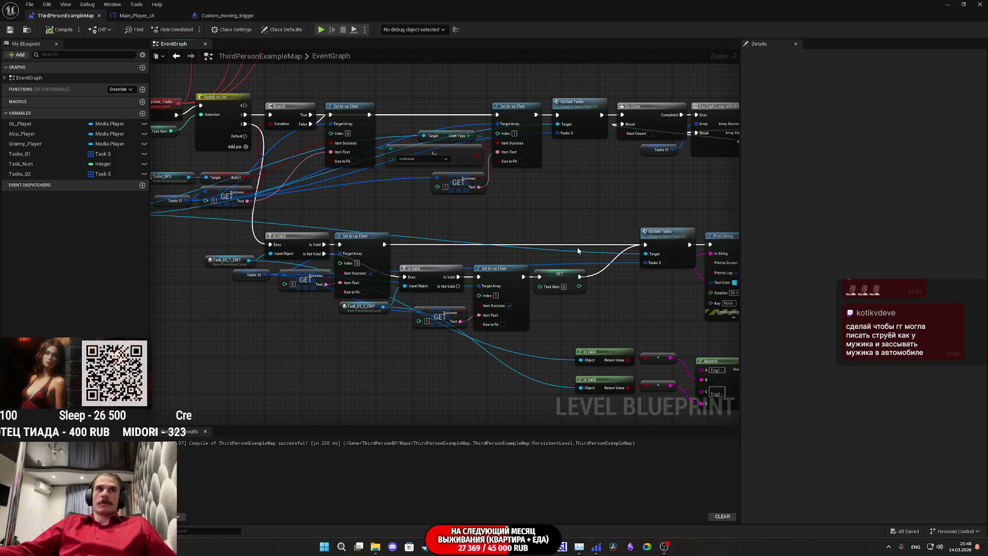
{"action": "left_click_drag", "start_coordinate": [610, 291], "coordinate": [498, 293]}
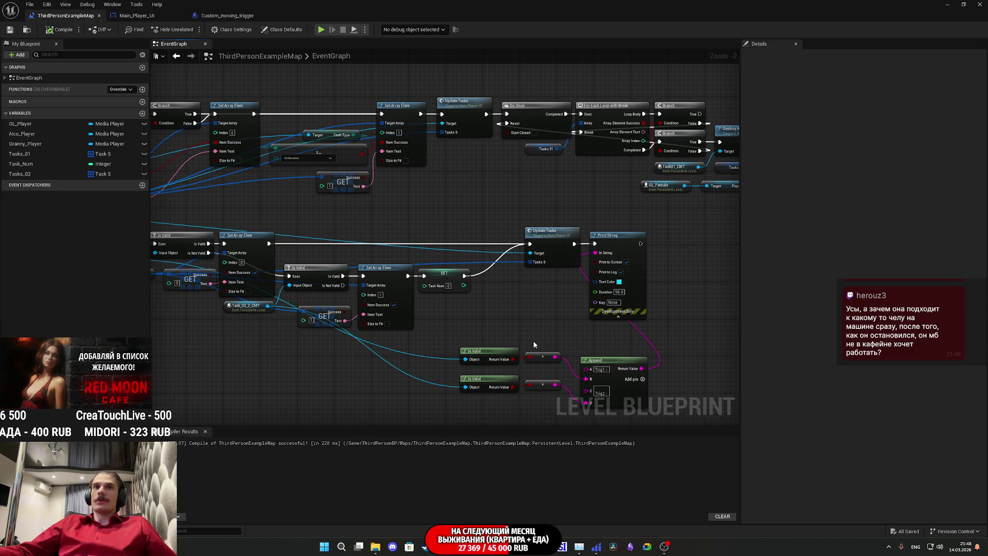
Move the Append and Is Valid nodes left together and save the map.
{"action": "left_click_drag", "start_coordinate": [541, 329], "coordinate": [541, 269]}
{"action": "left_click_drag", "start_coordinate": [632, 339], "coordinate": [622, 315]}
{"action": "left_click_drag", "start_coordinate": [610, 360], "coordinate": [456, 289]}
{"action": "mouse_move", "coordinate": [621, 315]}
{"action": "left_mouse_down"}
{"action": "mouse_move", "coordinate": [557, 303]}
{"action": "mouse_move", "coordinate": [530, 314]}
{"action": "mouse_move", "coordinate": [471, 308]}
{"action": "left_mouse_up"}
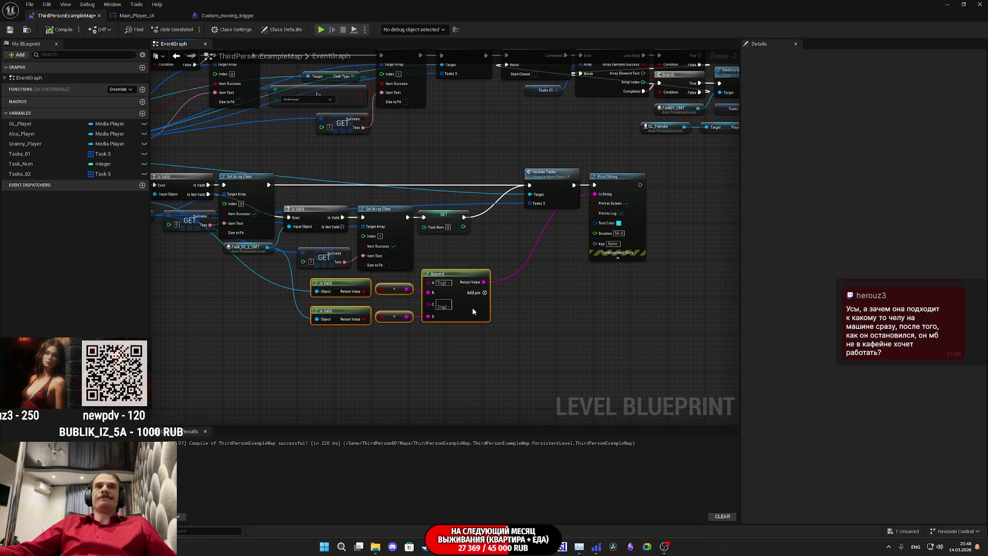
{"action": "left_click", "coordinate": [555, 324]}
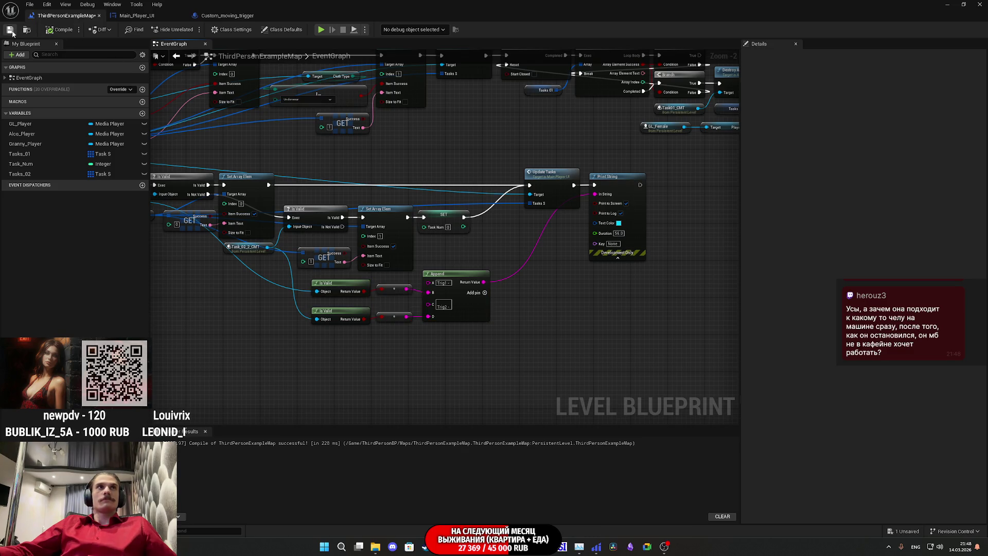
{"action": "left_click", "coordinate": [10, 30]}
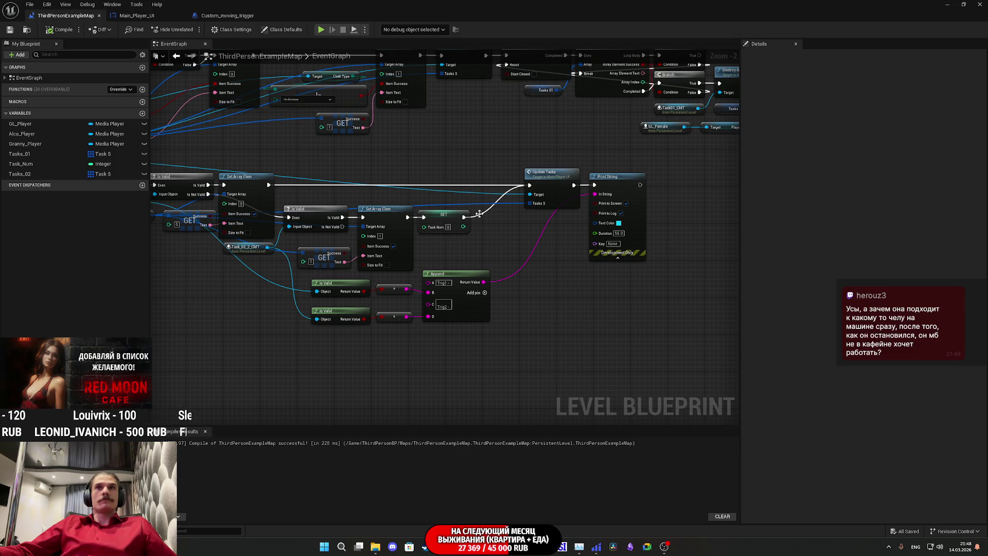
Collapse the lower Print String's advanced pins, then review the Update_Tasks and Create Tasks UI nodes.
{"action": "left_click_drag", "start_coordinate": [564, 285], "coordinate": [531, 332]}
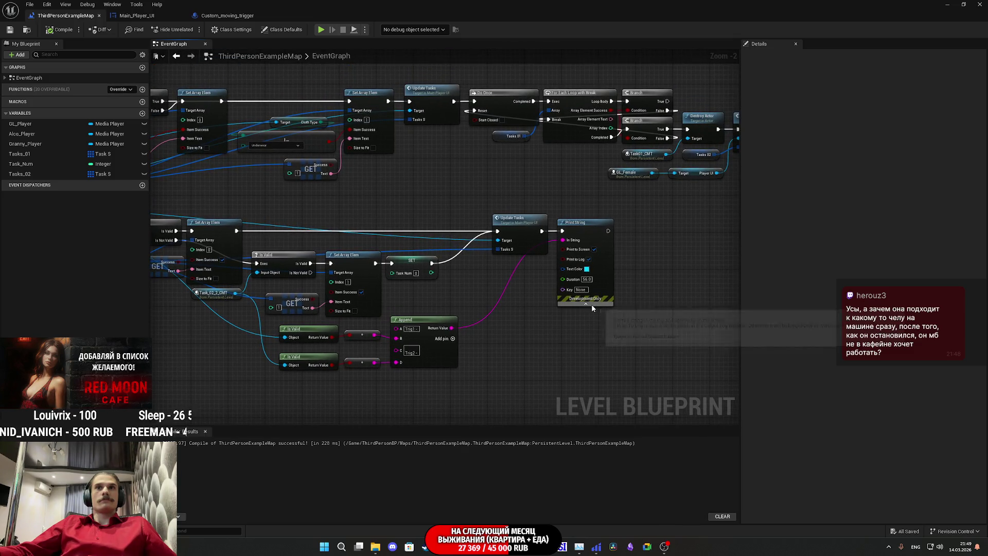
{"action": "left_click", "coordinate": [592, 306]}
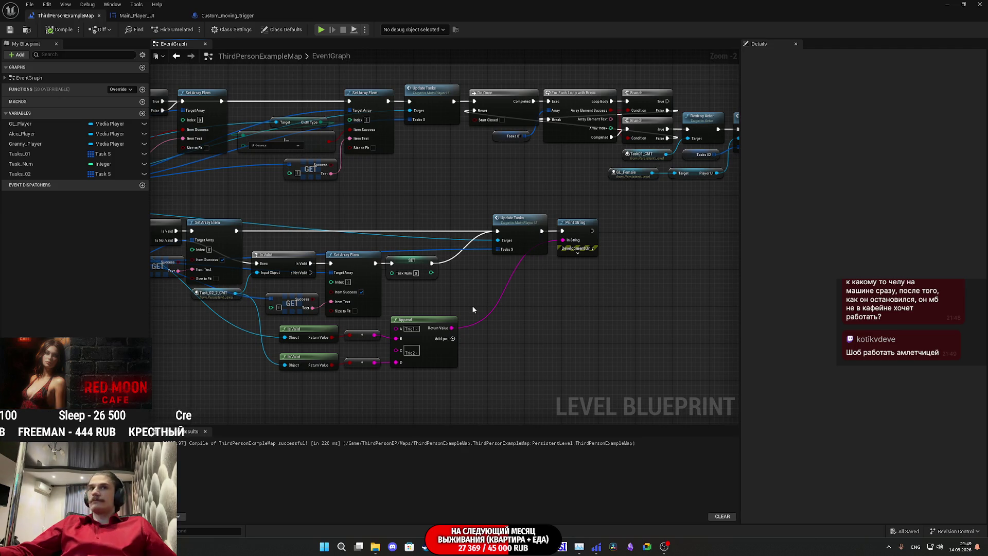
{"action": "mouse_move", "coordinate": [473, 309]}
{"action": "left_mouse_down"}
{"action": "mouse_move", "coordinate": [556, 313]}
{"action": "mouse_move", "coordinate": [572, 295]}
{"action": "mouse_move", "coordinate": [565, 312]}
{"action": "mouse_move", "coordinate": [615, 321]}
{"action": "left_mouse_up"}
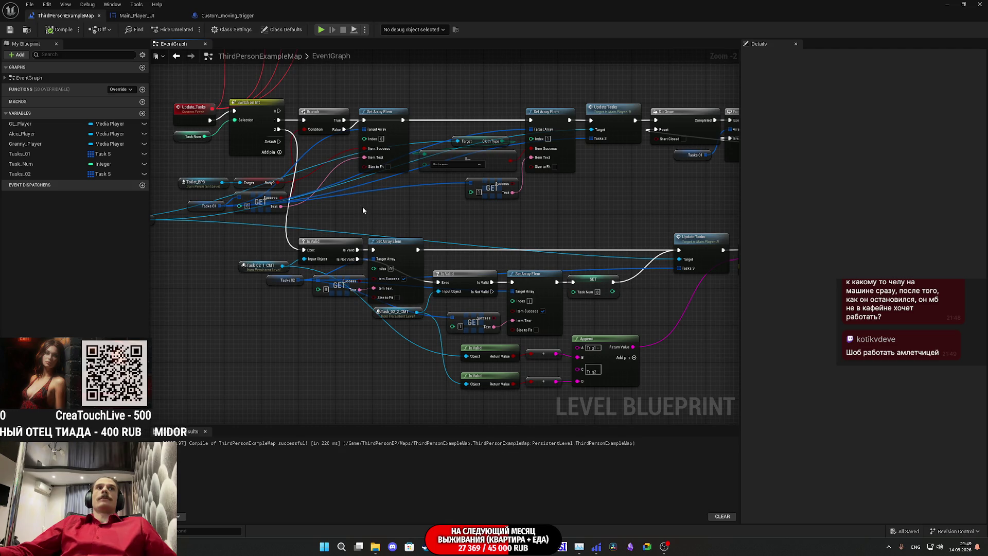
{"action": "mouse_move", "coordinate": [317, 179]}
{"action": "left_mouse_down"}
{"action": "mouse_move", "coordinate": [361, 212]}
{"action": "mouse_move", "coordinate": [269, 280]}
{"action": "mouse_move", "coordinate": [200, 246]}
{"action": "mouse_move", "coordinate": [210, 209]}
{"action": "mouse_move", "coordinate": [188, 247]}
{"action": "mouse_move", "coordinate": [164, 263]}
{"action": "mouse_move", "coordinate": [417, 278]}
{"action": "mouse_move", "coordinate": [411, 267]}
{"action": "mouse_move", "coordinate": [210, 245]}
{"action": "mouse_move", "coordinate": [481, 263]}
{"action": "left_mouse_up"}
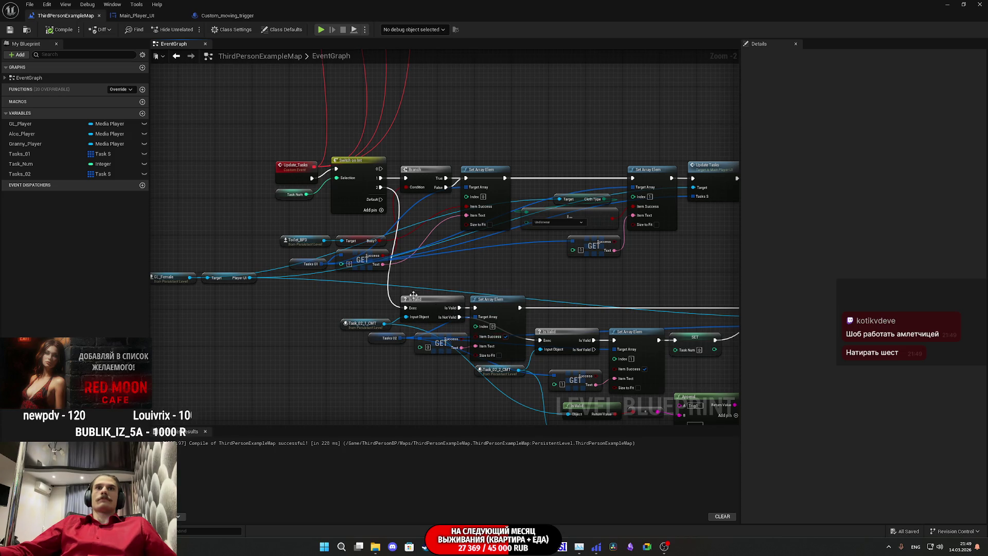
{"action": "left_click_drag", "start_coordinate": [547, 286], "coordinate": [79, 357]}
{"action": "left_click_drag", "start_coordinate": [185, 348], "coordinate": [190, 345]}
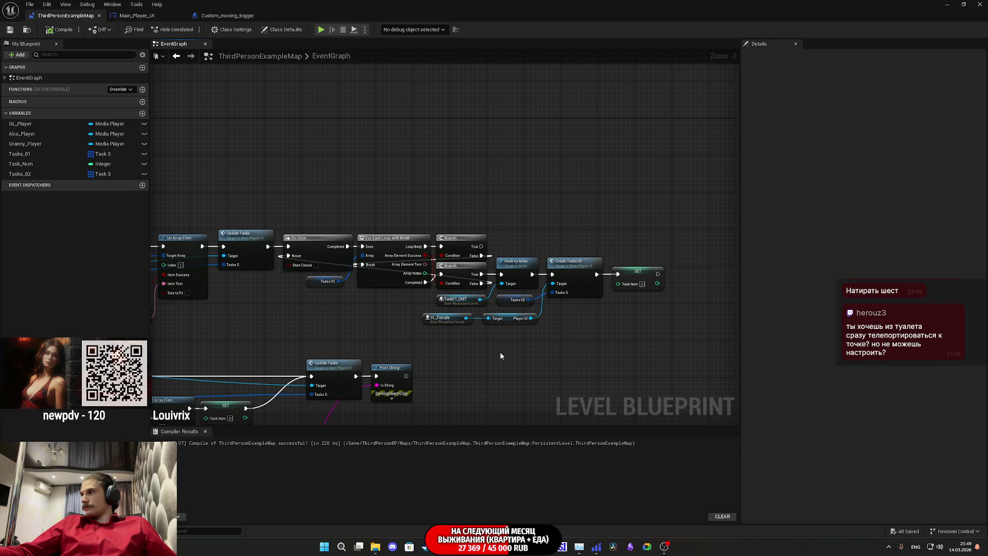
Route the Task Num wire through a reroute node above the second Update Tasks, then compile and save.
{"action": "mouse_move", "coordinate": [499, 354]}
{"action": "left_mouse_down"}
{"action": "mouse_move", "coordinate": [605, 260]}
{"action": "mouse_move", "coordinate": [719, 203]}
{"action": "left_mouse_up"}
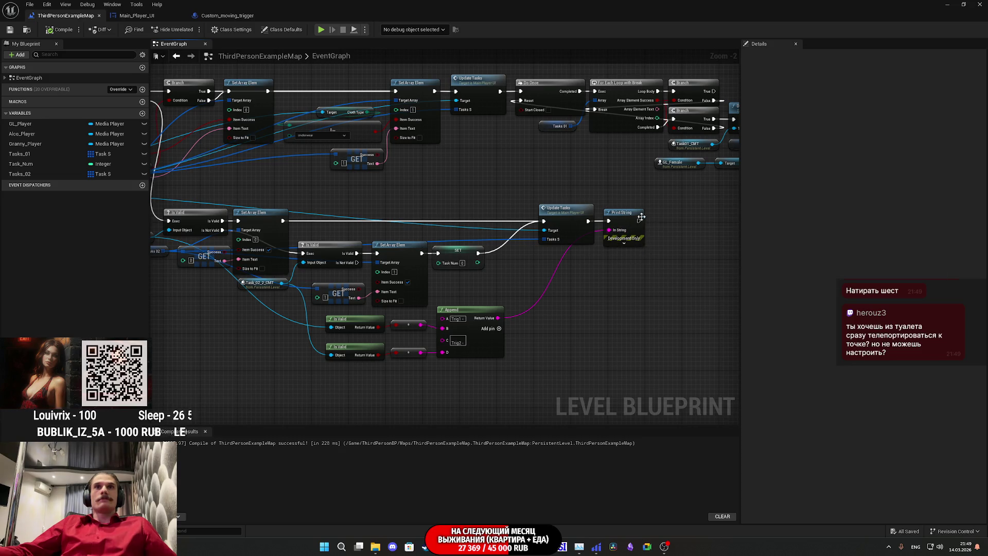
{"action": "mouse_move", "coordinate": [356, 225]}
{"action": "left_mouse_down"}
{"action": "mouse_move", "coordinate": [516, 255]}
{"action": "mouse_move", "coordinate": [591, 351]}
{"action": "mouse_move", "coordinate": [566, 309]}
{"action": "mouse_move", "coordinate": [576, 298]}
{"action": "mouse_move", "coordinate": [643, 298]}
{"action": "mouse_move", "coordinate": [519, 290]}
{"action": "mouse_move", "coordinate": [573, 230]}
{"action": "left_mouse_up"}
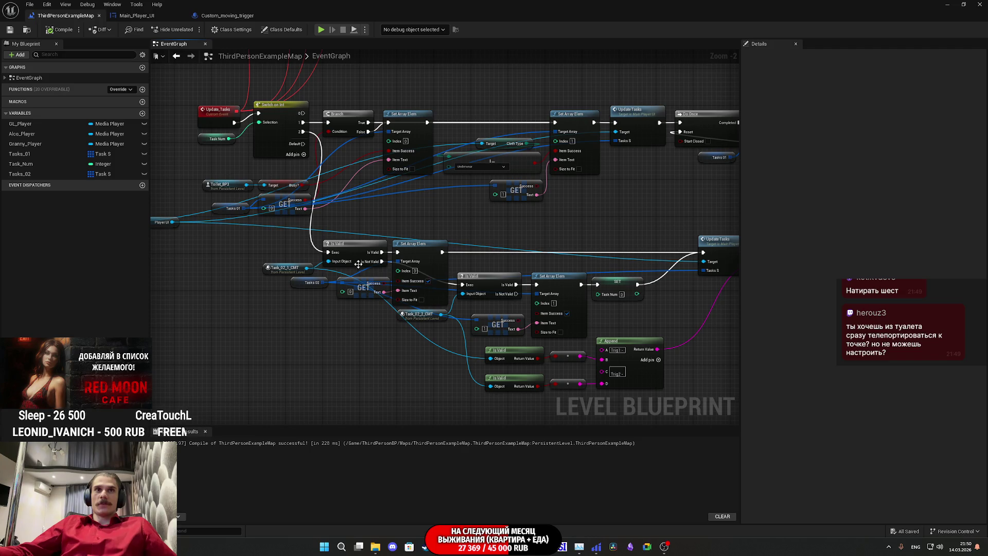
{"action": "mouse_move", "coordinate": [279, 273]}
{"action": "left_mouse_down"}
{"action": "mouse_move", "coordinate": [292, 267]}
{"action": "mouse_move", "coordinate": [285, 274]}
{"action": "left_mouse_up"}
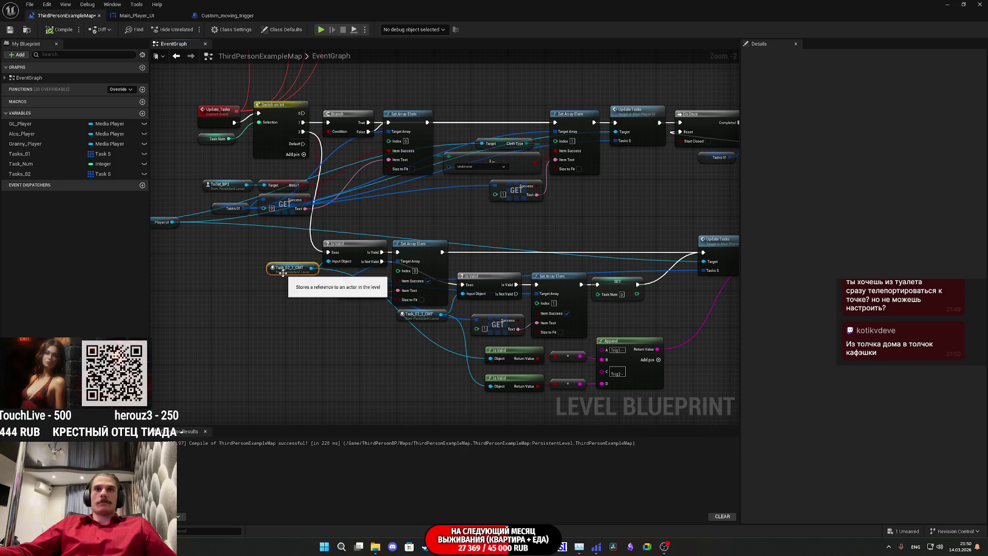
{"action": "mouse_move", "coordinate": [628, 317]}
{"action": "left_mouse_down"}
{"action": "mouse_move", "coordinate": [490, 315]}
{"action": "mouse_move", "coordinate": [371, 342]}
{"action": "mouse_move", "coordinate": [607, 332]}
{"action": "mouse_move", "coordinate": [521, 335]}
{"action": "left_mouse_up"}
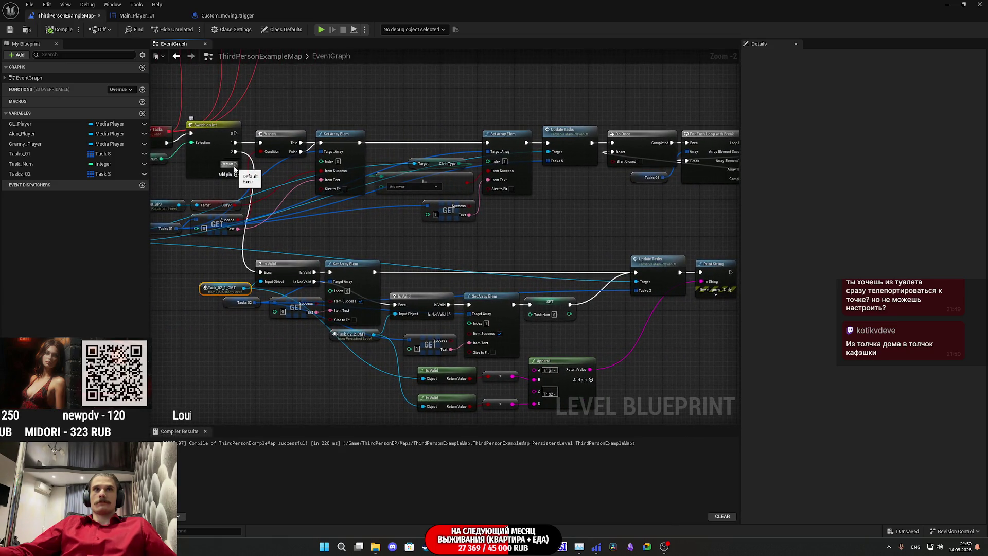
{"action": "mouse_move", "coordinate": [519, 245]}
{"action": "left_mouse_down"}
{"action": "mouse_move", "coordinate": [574, 254]}
{"action": "mouse_move", "coordinate": [548, 258]}
{"action": "left_mouse_up"}
{"action": "mouse_move", "coordinate": [190, 172]}
{"action": "left_mouse_down"}
{"action": "mouse_move", "coordinate": [329, 221]}
{"action": "mouse_move", "coordinate": [755, 330]}
{"action": "mouse_move", "coordinate": [609, 337]}
{"action": "mouse_move", "coordinate": [607, 295]}
{"action": "left_mouse_up"}
{"action": "mouse_move", "coordinate": [323, 224]}
{"action": "left_mouse_down"}
{"action": "mouse_move", "coordinate": [571, 262]}
{"action": "mouse_move", "coordinate": [556, 262]}
{"action": "left_mouse_up"}
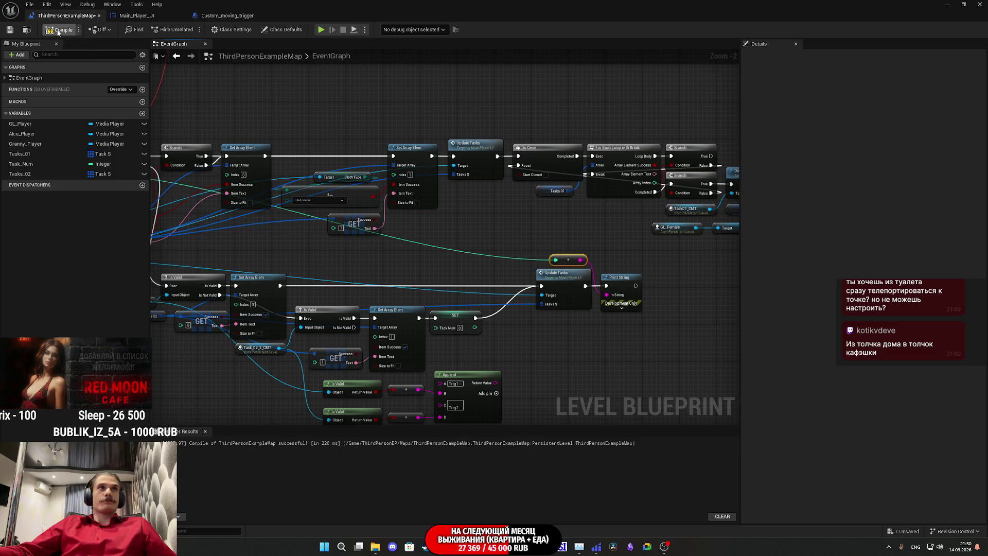
{"action": "left_click", "coordinate": [15, 32]}
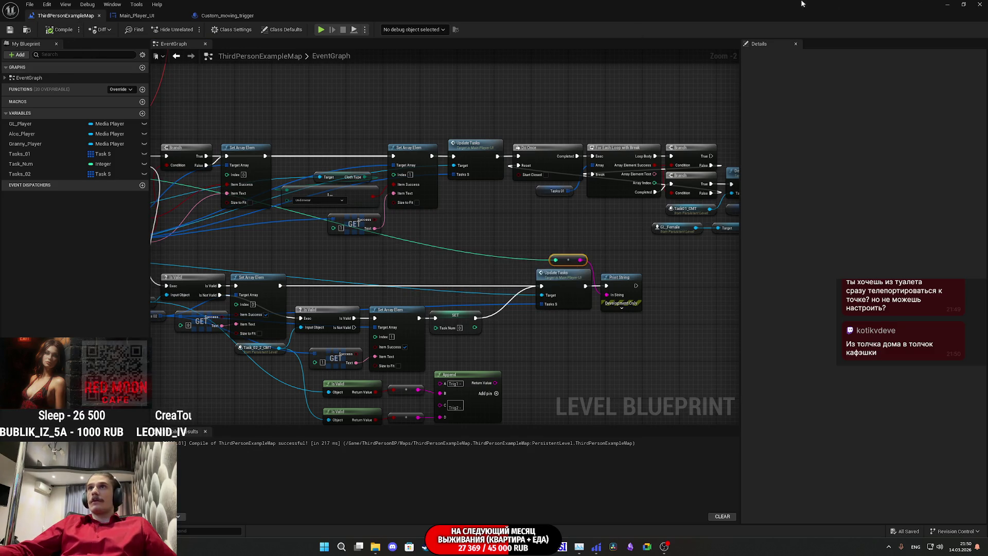
{"action": "left_click", "coordinate": [948, 4]}
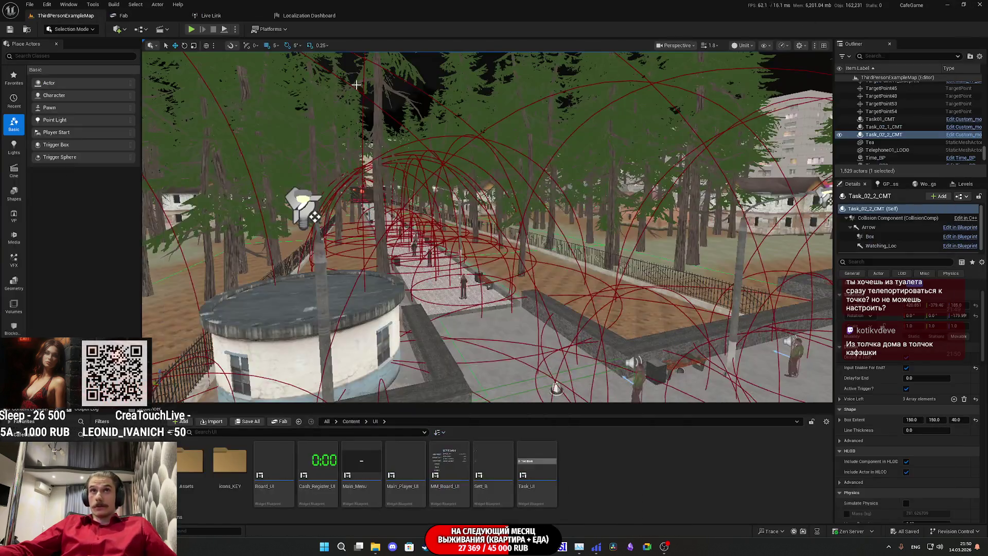
Play-test: take the red shirt from the closet, walk into the toilet and use it, then stop.
{"action": "left_click", "coordinate": [191, 29]}
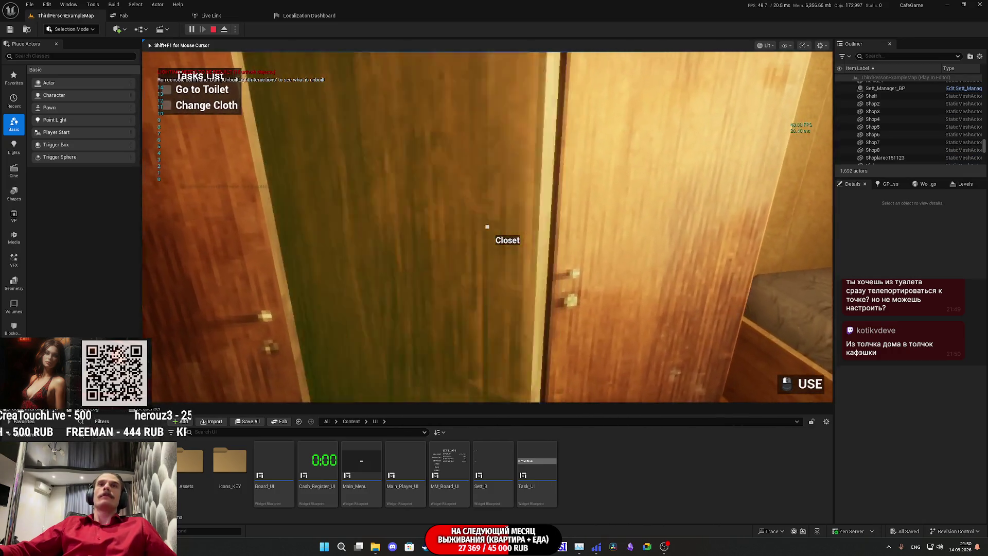
{"action": "left_click", "coordinate": [487, 226]}
{"action": "key", "text": "w"}
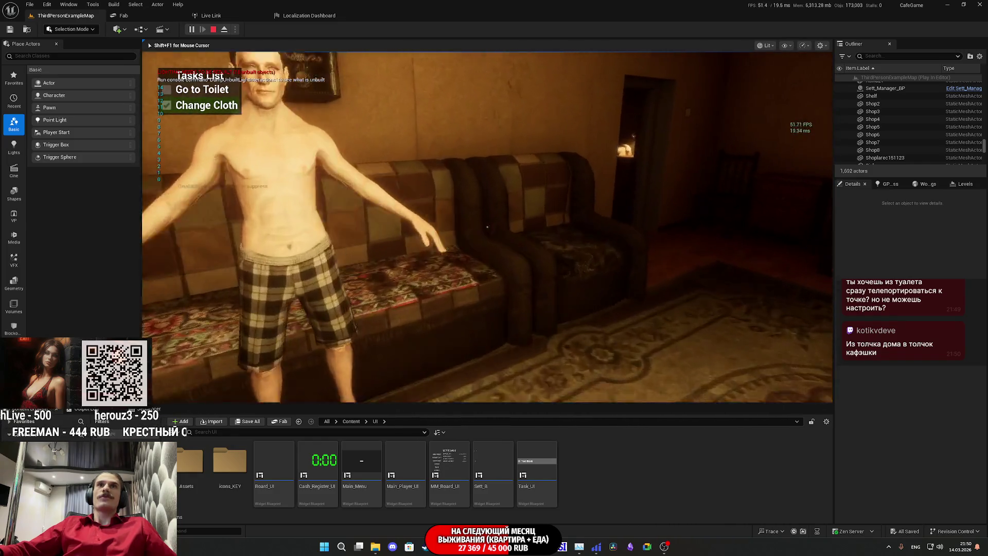
{"action": "key", "text": "w"}
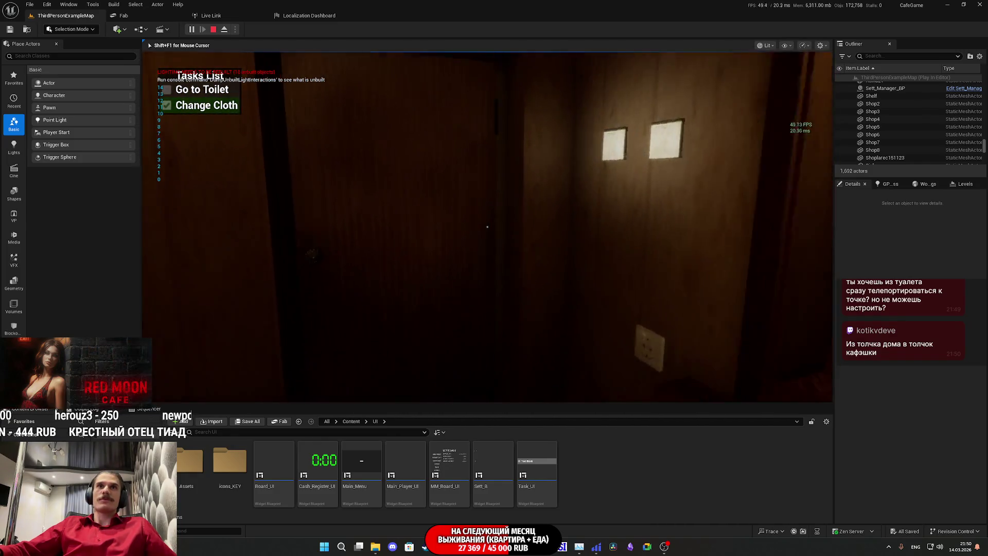
{"action": "key", "text": "w"}
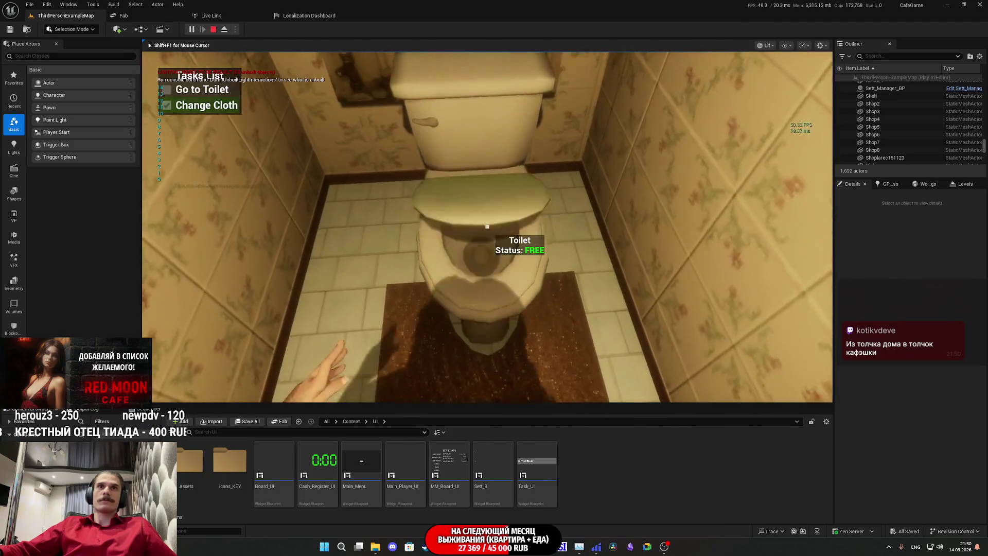
{"action": "left_click", "coordinate": [487, 227]}
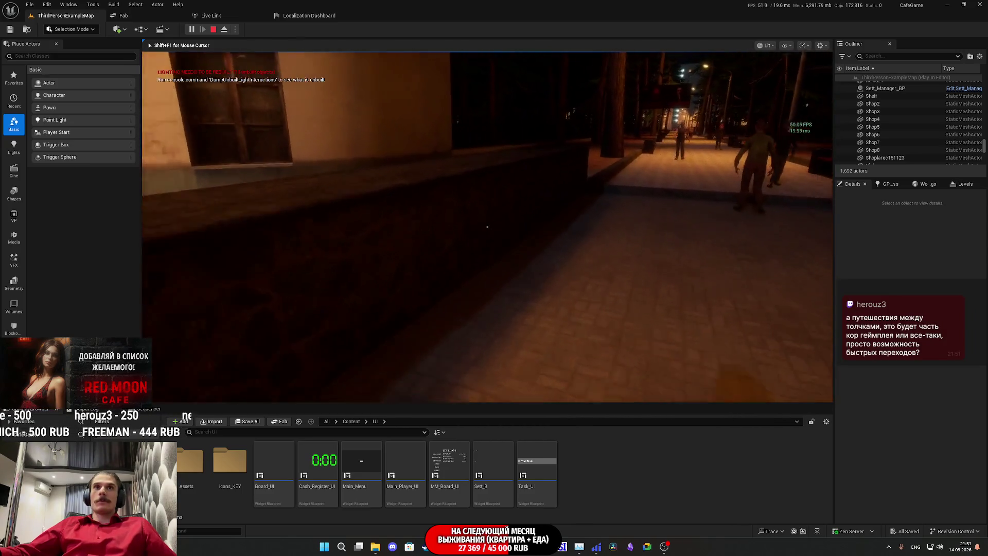
{"action": "key", "text": "Escape"}
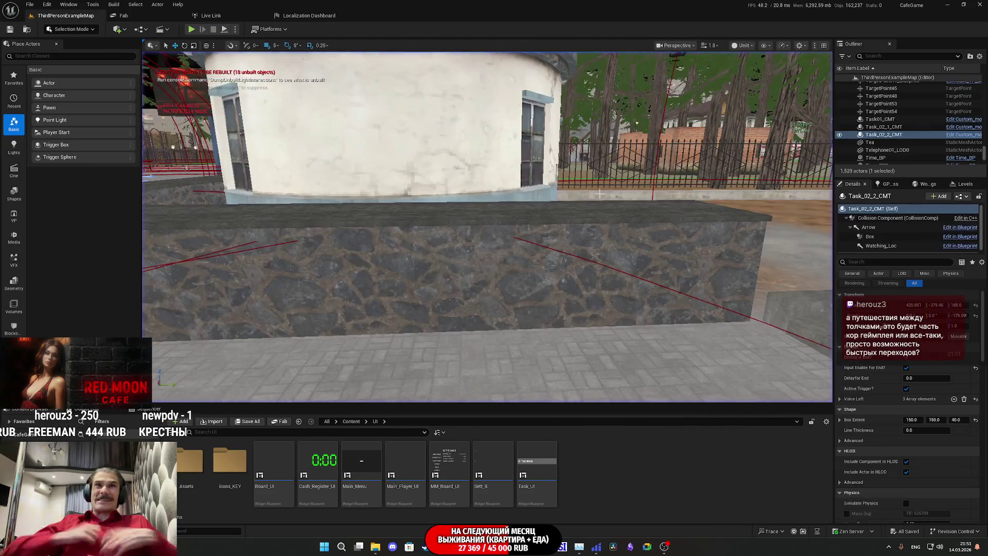
Frame Task_02_2_CMT, toggle the navmesh overlay on and off, and select Task_02_1_CMT.
{"action": "key", "text": "f"}
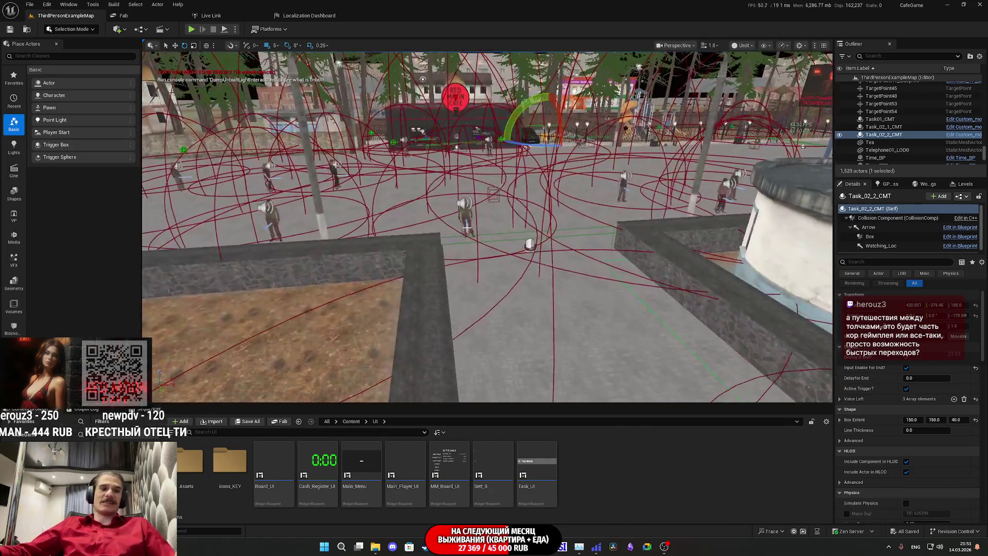
{"action": "key", "text": "p"}
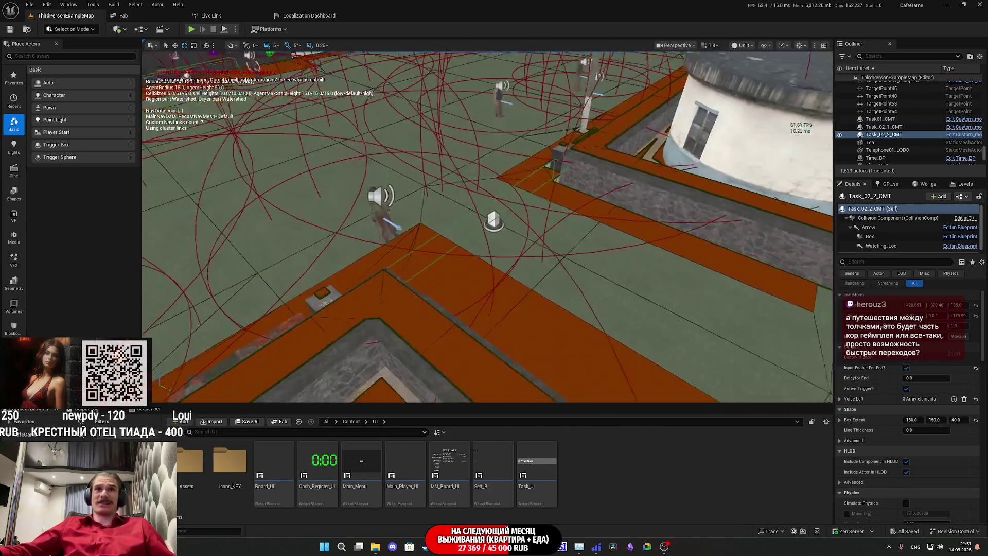
{"action": "key", "text": "p"}
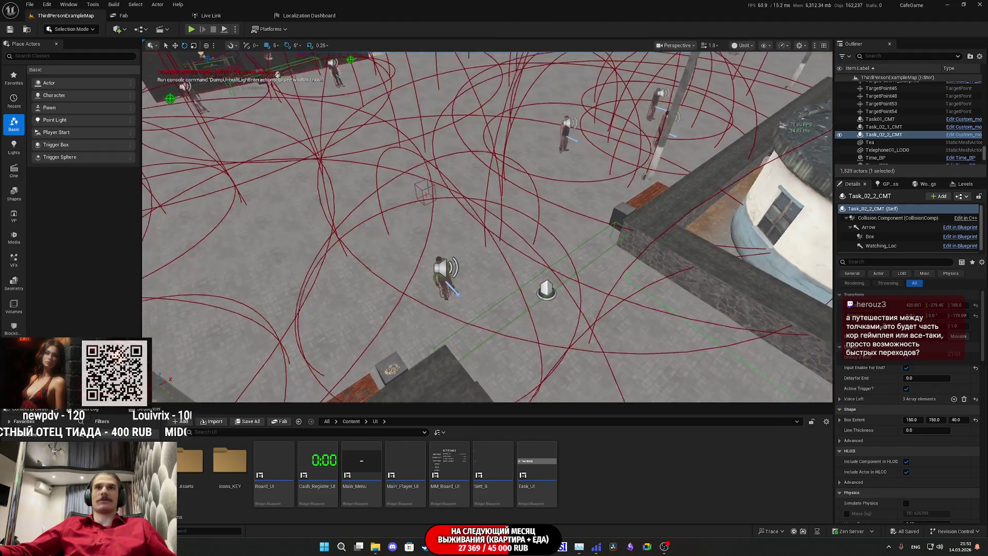
{"action": "key", "text": "d"}
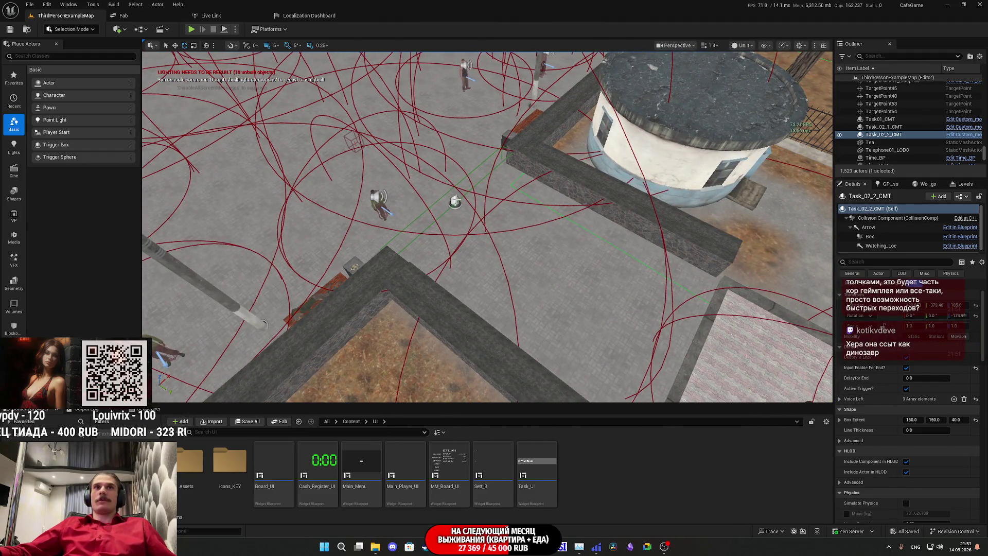
{"action": "left_click", "coordinate": [455, 201]}
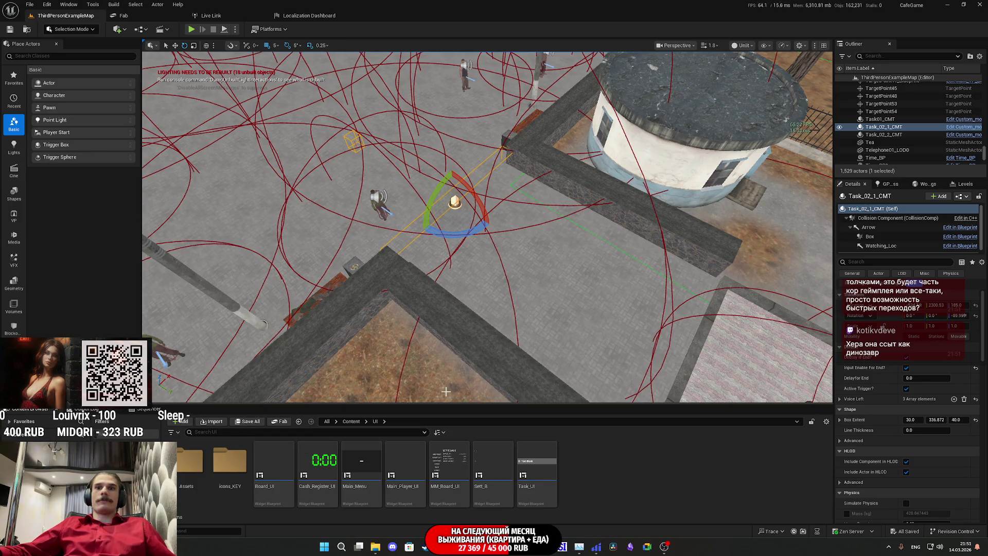
Check the Update_Tasks and Print String nodes in the level blueprint, then start a new play test.
{"action": "mouse_move", "coordinate": [476, 547]}
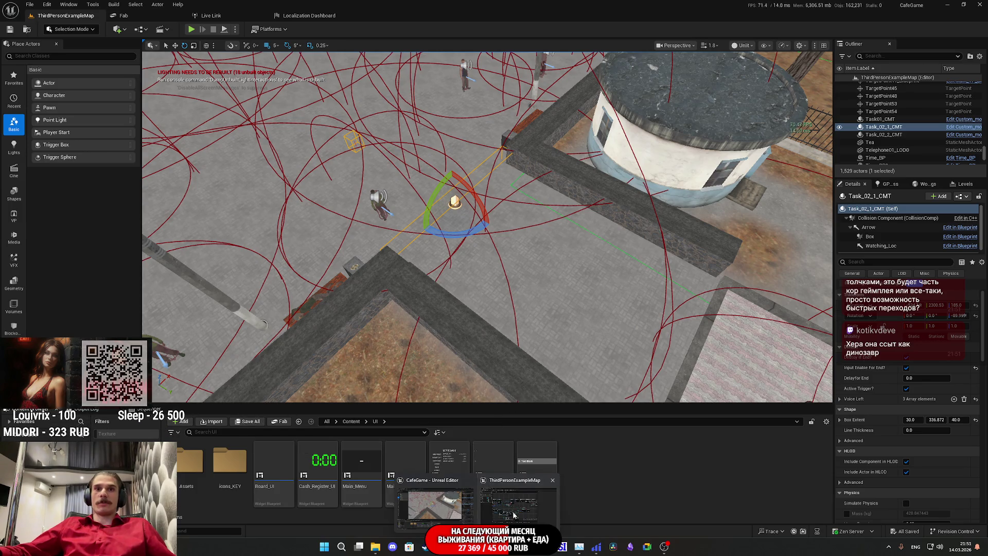
{"action": "left_click", "coordinate": [477, 499]}
{"action": "left_click_drag", "start_coordinate": [567, 371], "coordinate": [696, 389]}
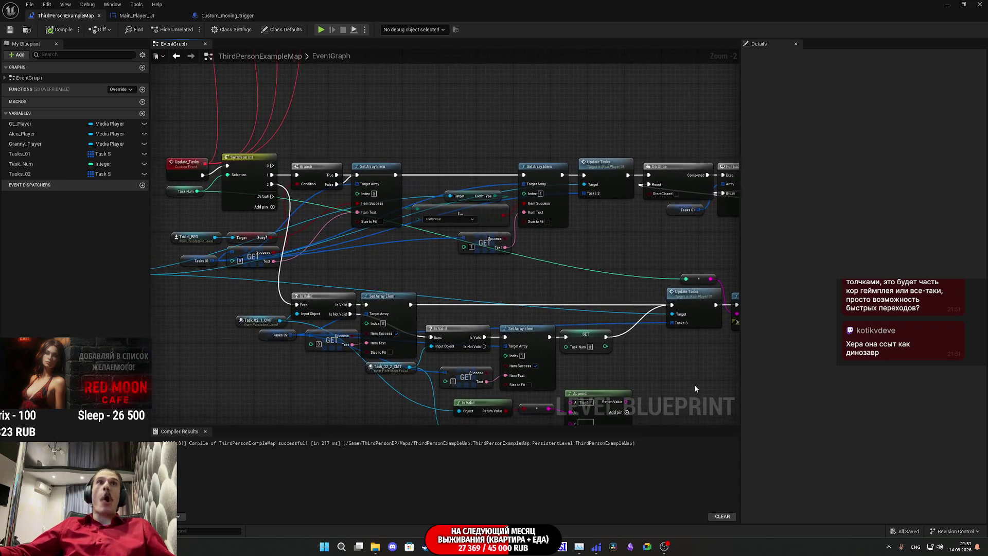
{"action": "mouse_move", "coordinate": [561, 259]}
{"action": "left_mouse_down"}
{"action": "mouse_move", "coordinate": [536, 283]}
{"action": "mouse_move", "coordinate": [525, 259]}
{"action": "left_mouse_up"}
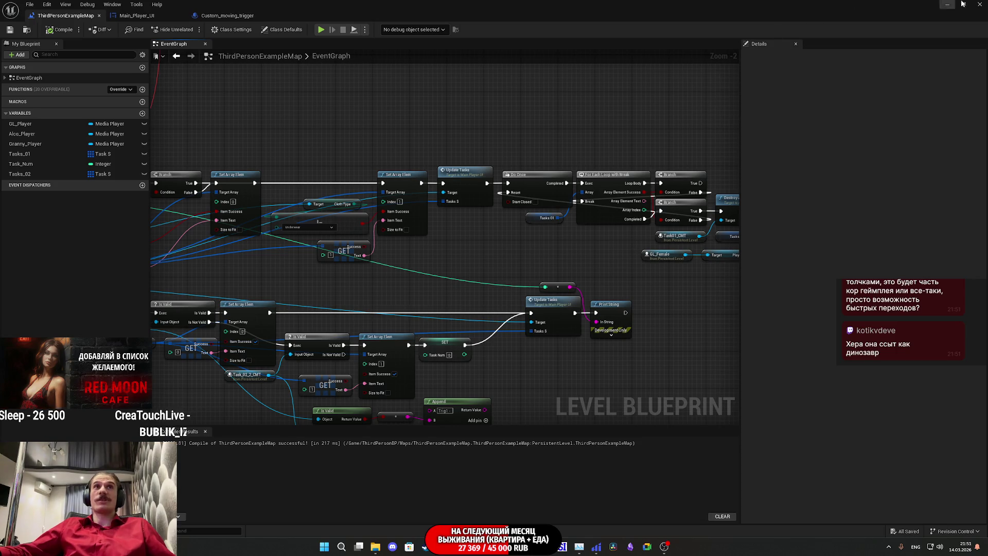
{"action": "left_click", "coordinate": [963, 4]}
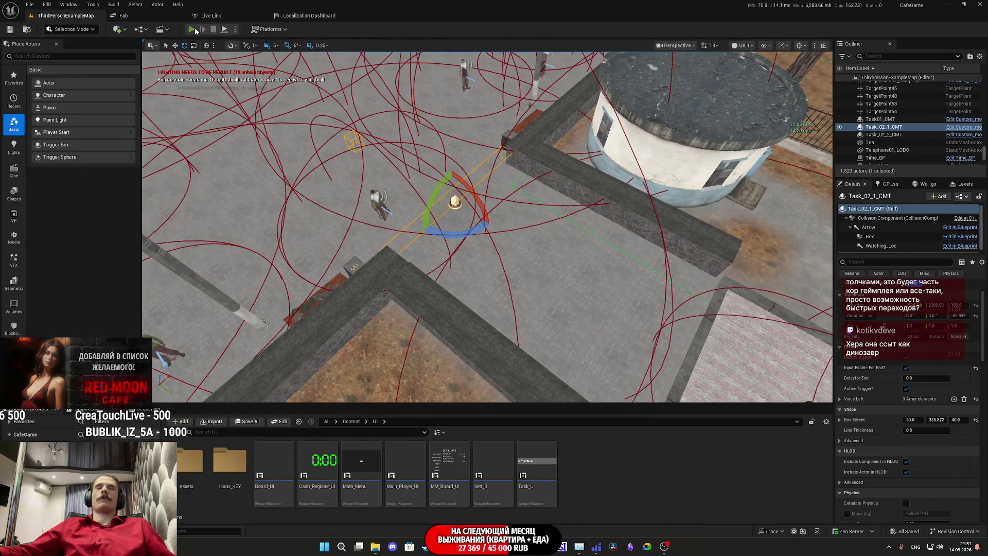
{"action": "key", "text": "alt+p"}
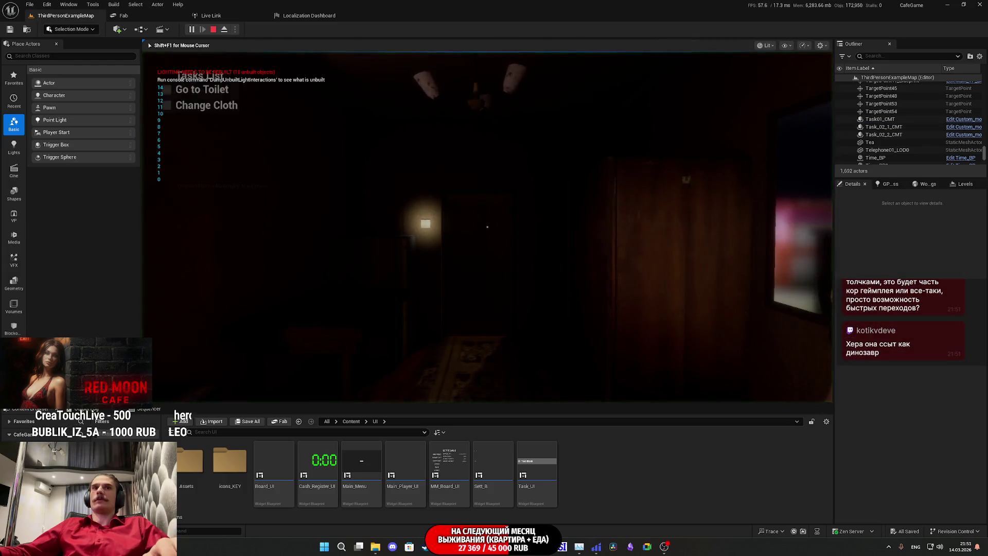
In full-screen play, change clothes at the closet by putting the red shirt away.
{"action": "key", "text": "F11"}
{"action": "key", "text": "w"}
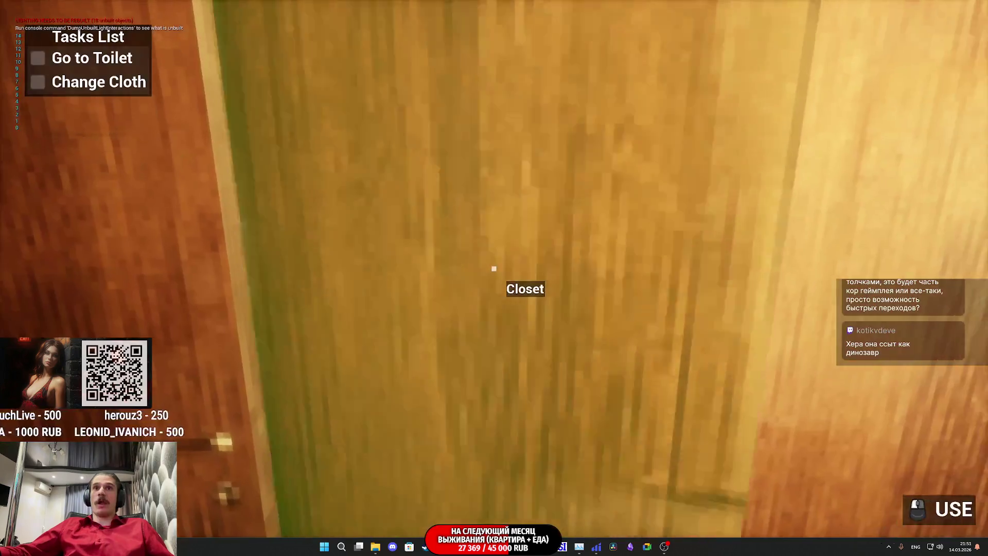
{"action": "left_click", "coordinate": [495, 268]}
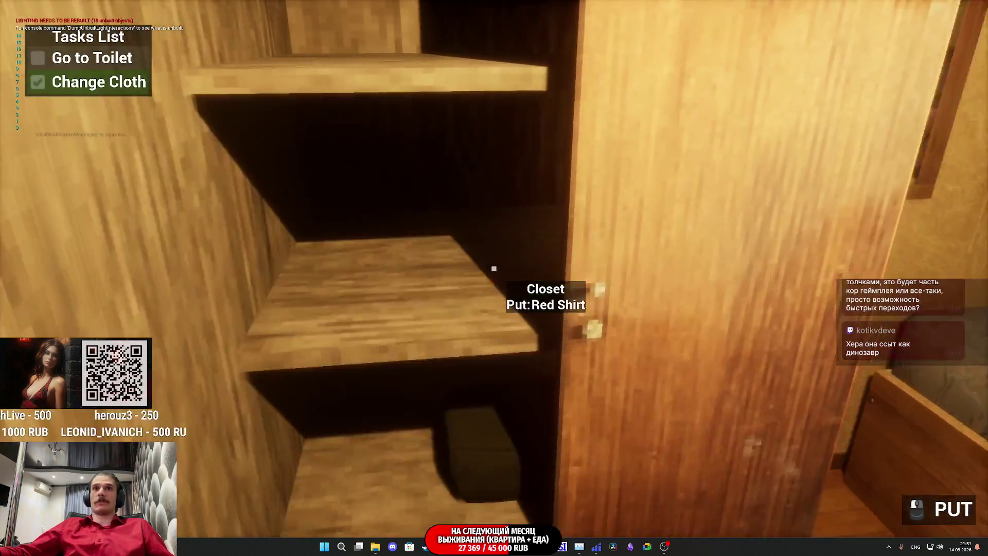
{"action": "left_click", "coordinate": [494, 268]}
Switch on the toilet light, use the toilet, then stop the play session.
{"action": "key", "text": "w"}
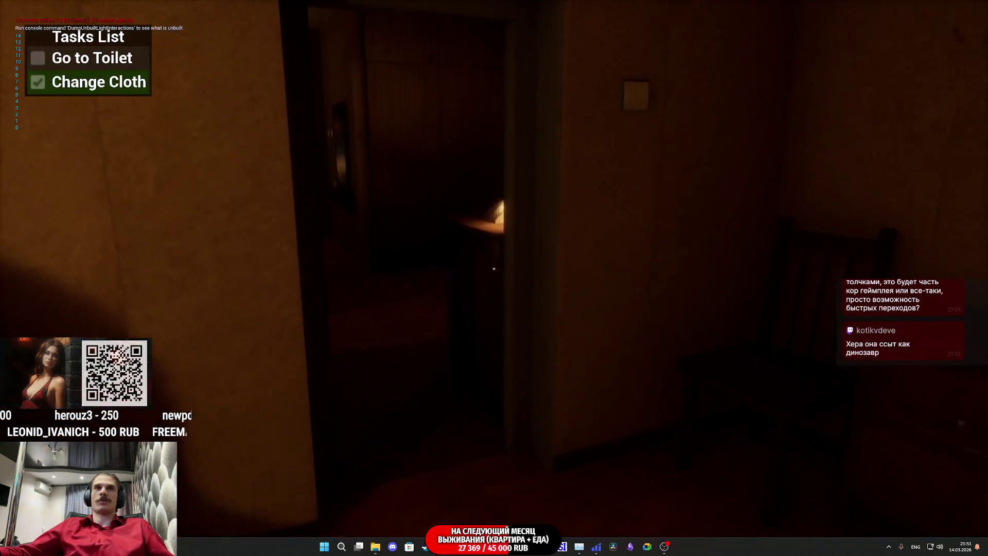
{"action": "key", "text": "w"}
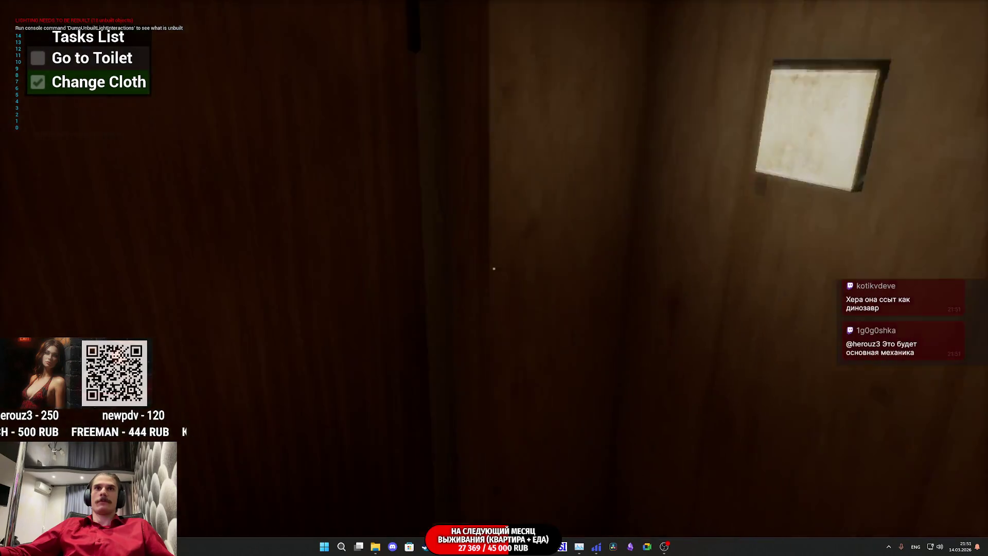
{"action": "left_click", "coordinate": [494, 268]}
{"action": "key", "text": "w"}
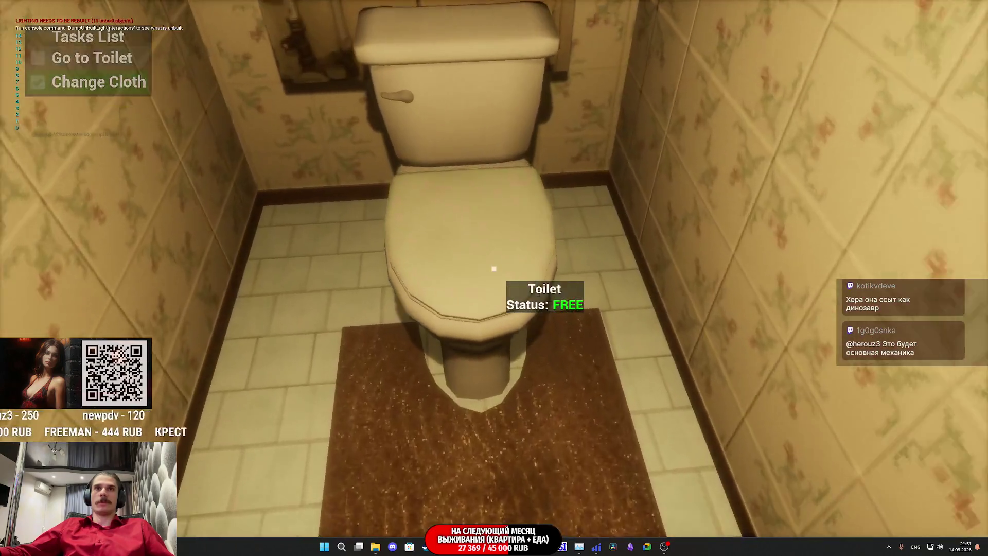
{"action": "left_click", "coordinate": [494, 268]}
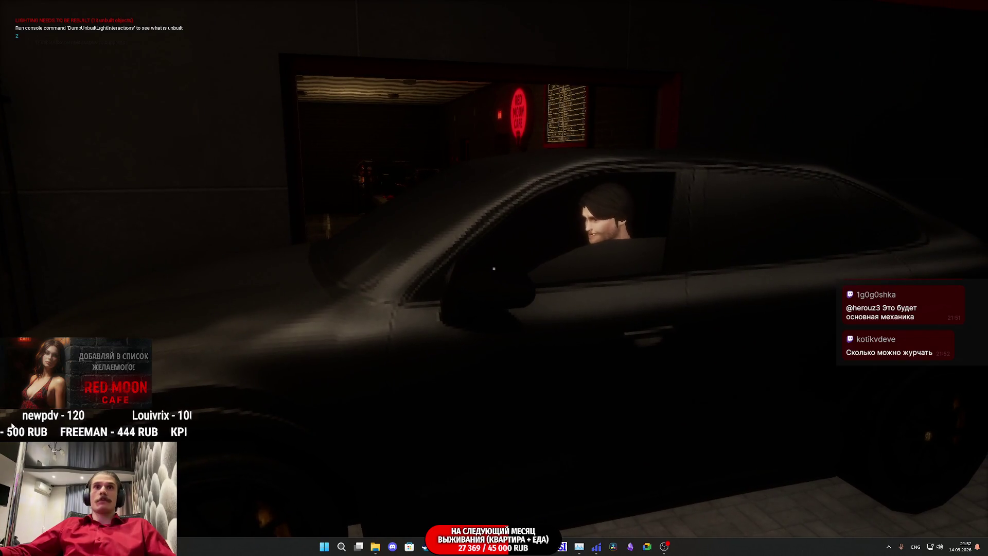
{"action": "key", "text": "Escape"}
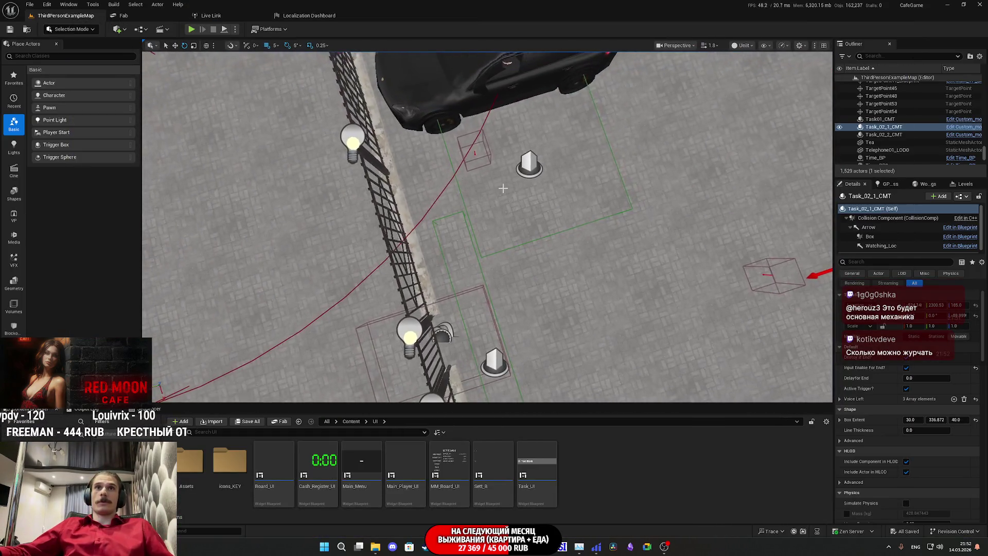
Set the Task_02_2_CMT trigger's Box Extent X and Y to 250.
{"action": "left_click", "coordinate": [536, 165]}
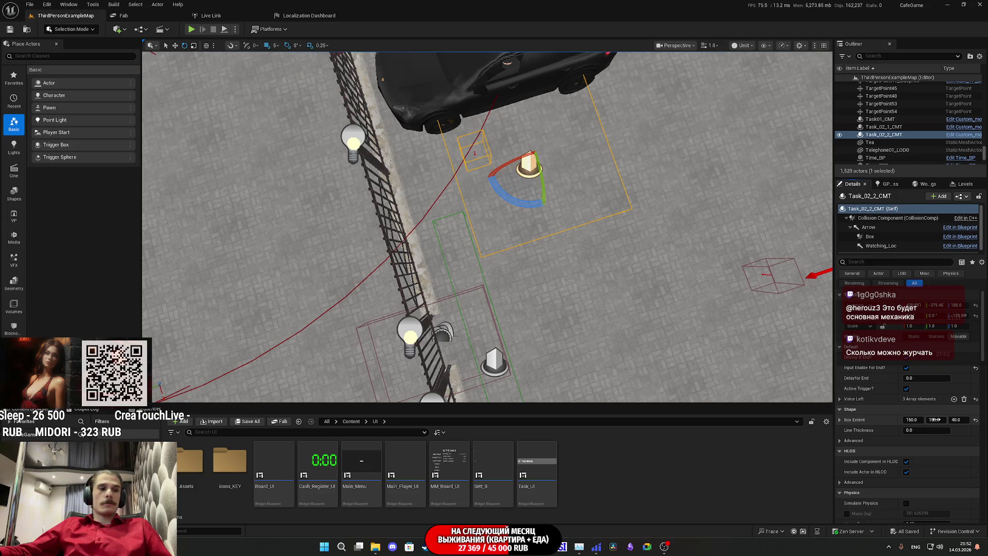
{"action": "type", "text": "50"}
{"action": "key", "text": "Return"}
{"action": "left_click", "coordinate": [914, 420]}
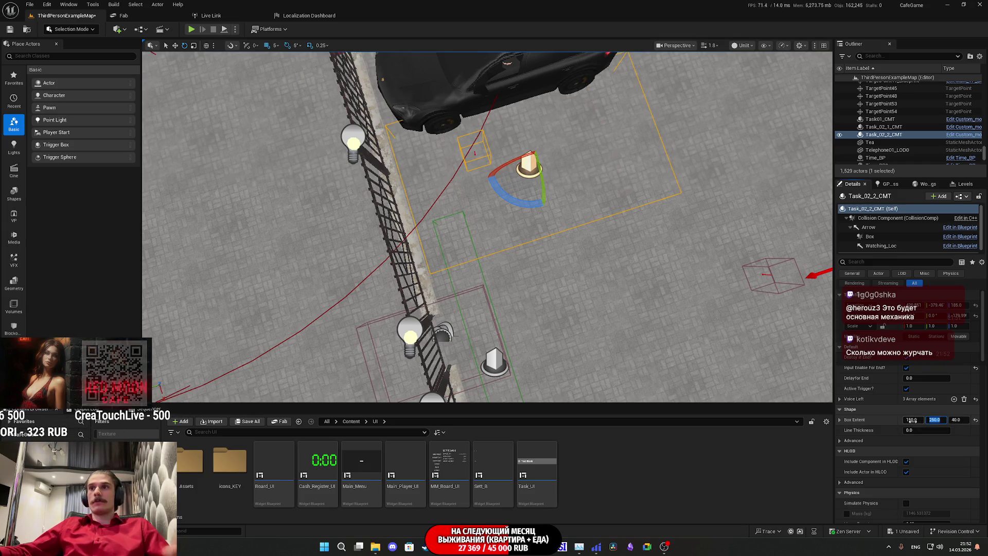
{"action": "type", "text": "250"}
{"action": "key", "text": "Return"}
Move the Task_02_2_CMT trigger to a new spot closer to the parked car.
{"action": "left_click_drag", "start_coordinate": [505, 179], "coordinate": [505, 154]}
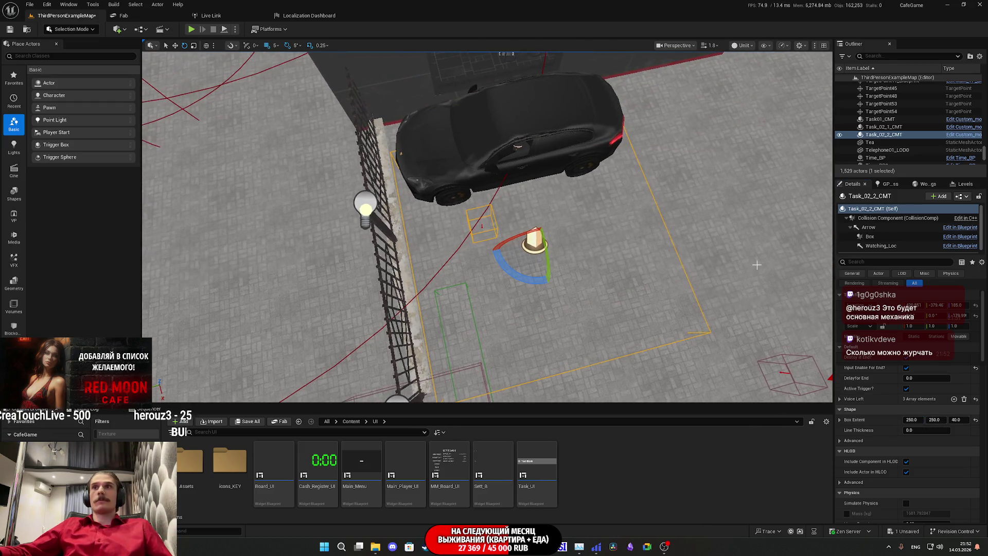
{"action": "left_click_drag", "start_coordinate": [507, 228], "coordinate": [503, 218]}
{"action": "left_click_drag", "start_coordinate": [517, 264], "coordinate": [516, 264]}
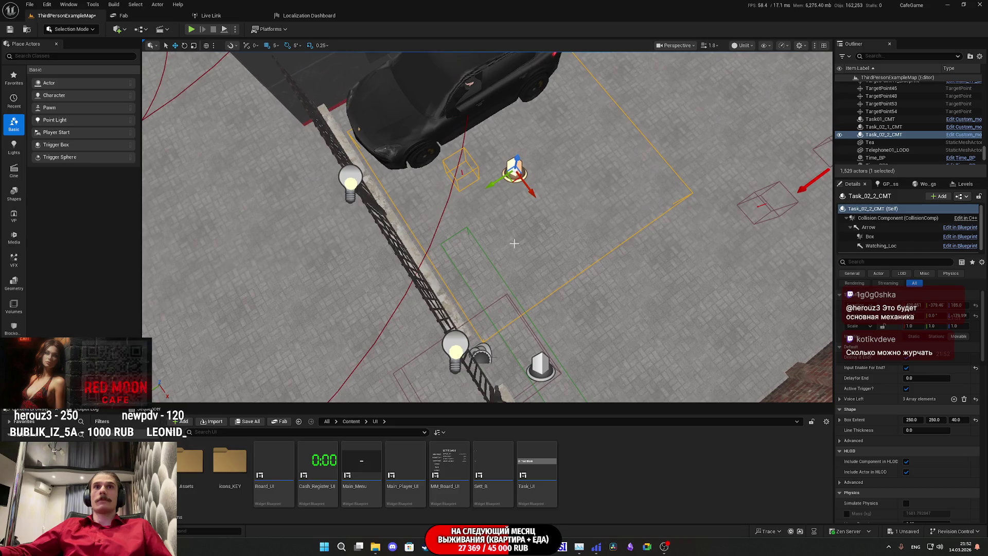
{"action": "left_click_drag", "start_coordinate": [530, 193], "coordinate": [579, 225]}
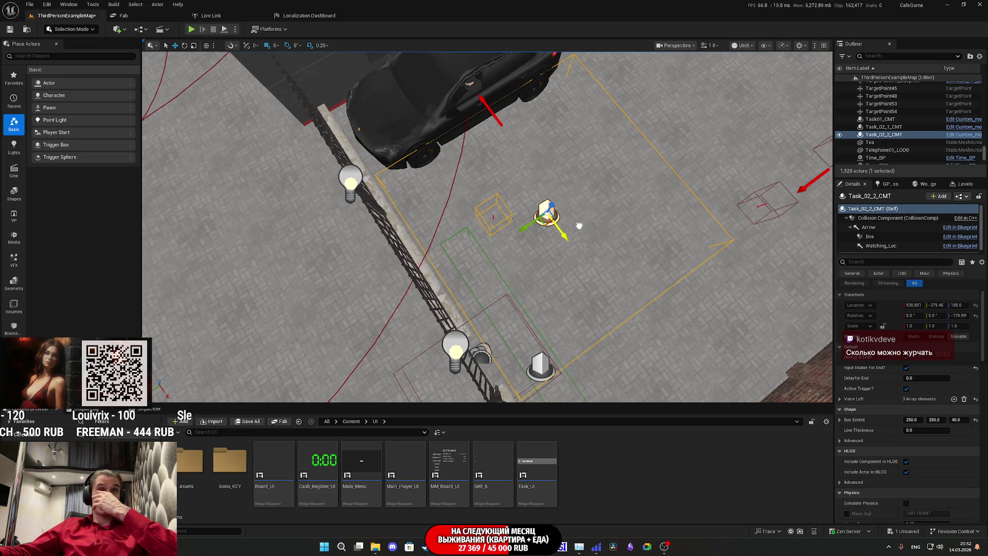
{"action": "mouse_move", "coordinate": [503, 179]}
{"action": "left_mouse_down"}
{"action": "mouse_move", "coordinate": [515, 170]}
{"action": "mouse_move", "coordinate": [514, 144]}
{"action": "mouse_move", "coordinate": [507, 189]}
{"action": "mouse_move", "coordinate": [502, 144]}
{"action": "mouse_move", "coordinate": [511, 192]}
{"action": "left_mouse_up"}
Toggle the navmesh overlay and select the trigger's Arrow component.
{"action": "key", "text": "p"}
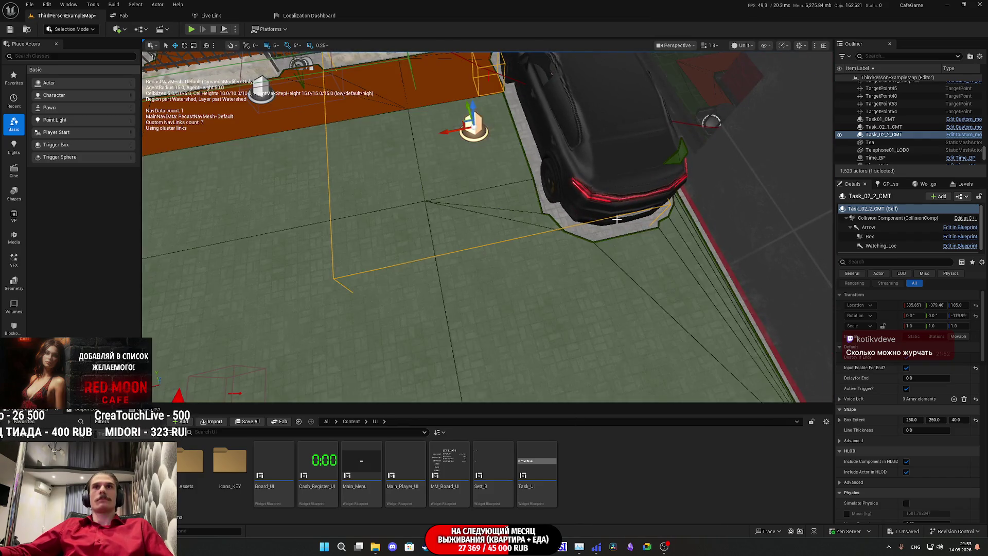
{"action": "key", "text": "p"}
{"action": "mouse_move", "coordinate": [617, 219]}
{"action": "left_mouse_down"}
{"action": "mouse_move", "coordinate": [617, 211]}
{"action": "mouse_move", "coordinate": [616, 219]}
{"action": "left_mouse_up"}
{"action": "mouse_move", "coordinate": [487, 226]}
{"action": "left_mouse_down"}
{"action": "mouse_move", "coordinate": [546, 227]}
{"action": "mouse_move", "coordinate": [612, 196]}
{"action": "mouse_move", "coordinate": [493, 131]}
{"action": "mouse_move", "coordinate": [520, 157]}
{"action": "left_mouse_up"}
{"action": "left_click", "coordinate": [869, 227]}
{"action": "left_click_drag", "start_coordinate": [657, 241], "coordinate": [539, 233]}
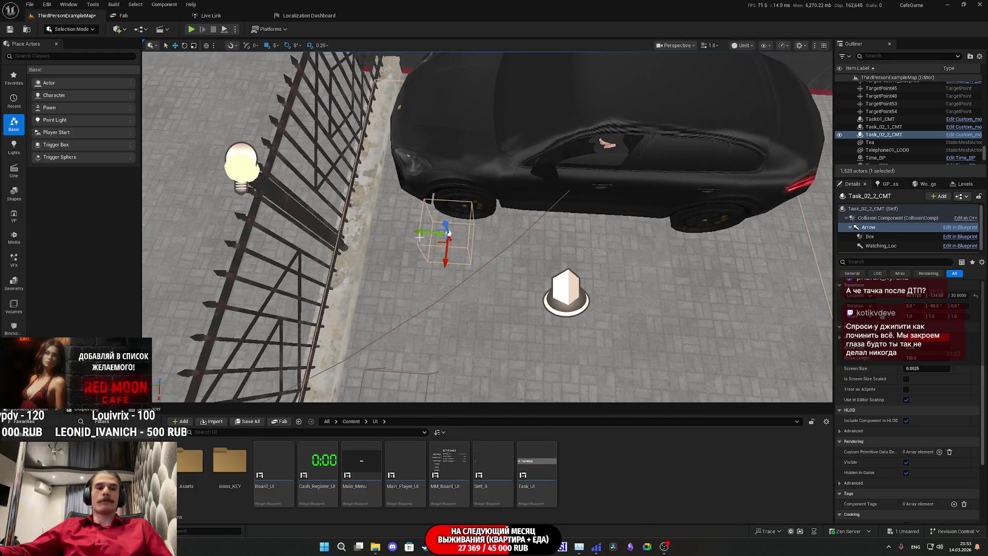
Check the Watching_Loc component beside the car, then save ThirdPersonExampleMap.
{"action": "key", "text": "p"}
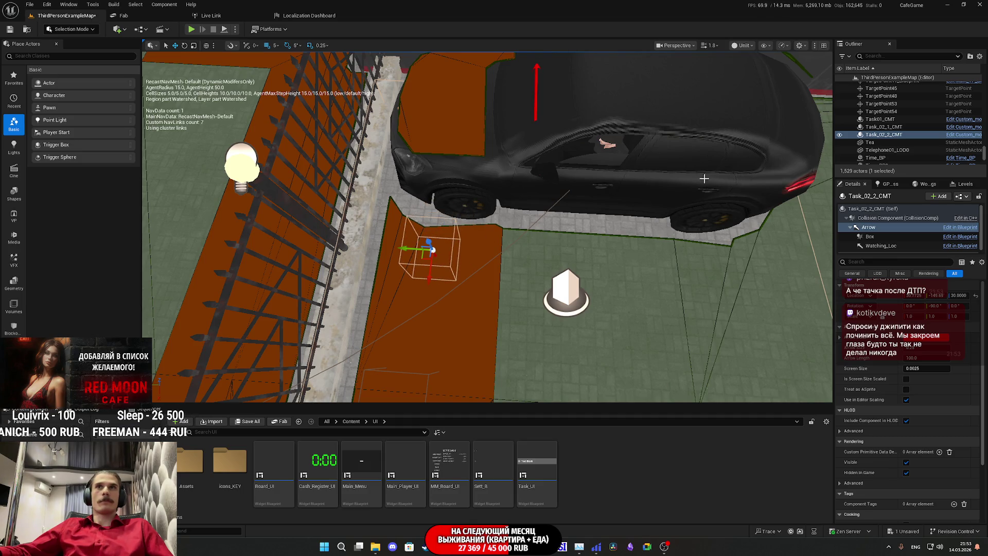
{"action": "left_click", "coordinate": [881, 246]}
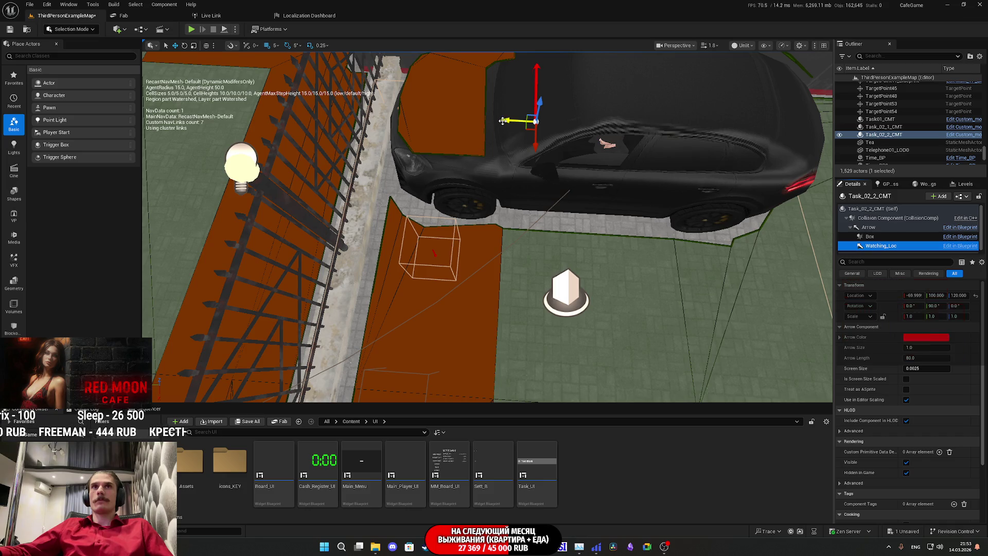
{"action": "mouse_move", "coordinate": [503, 121]}
{"action": "left_mouse_down"}
{"action": "mouse_move", "coordinate": [245, 161]}
{"action": "mouse_move", "coordinate": [459, 175]}
{"action": "left_mouse_up"}
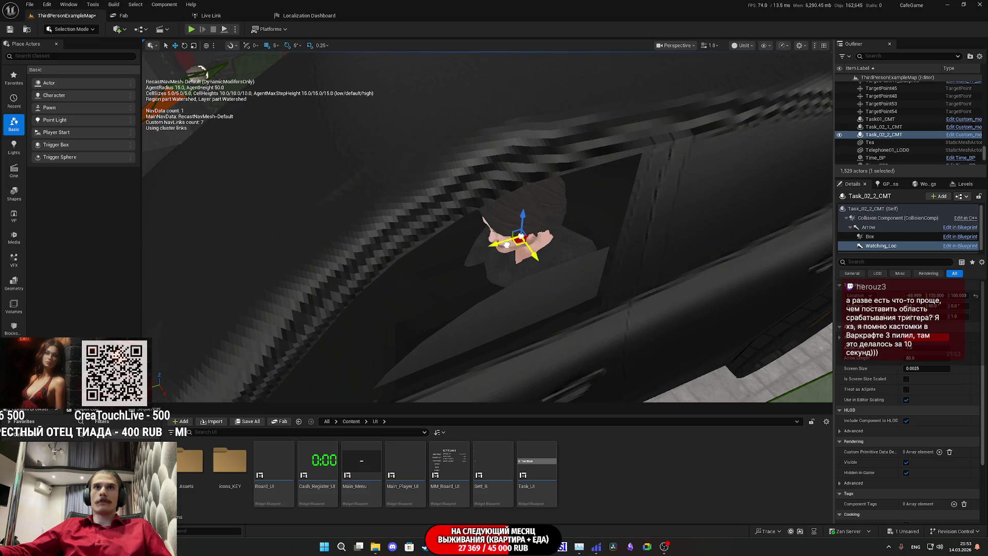
{"action": "mouse_move", "coordinate": [459, 176]}
{"action": "left_mouse_down"}
{"action": "mouse_move", "coordinate": [448, 257]}
{"action": "mouse_move", "coordinate": [508, 243]}
{"action": "left_mouse_up"}
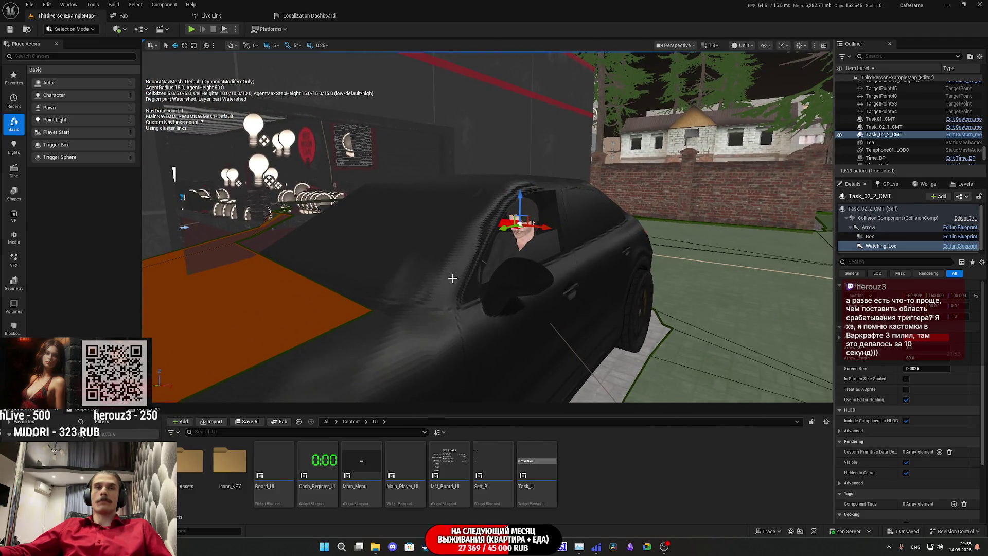
{"action": "key", "text": "ctrl+shift+s"}
{"action": "left_click", "coordinate": [557, 360]}
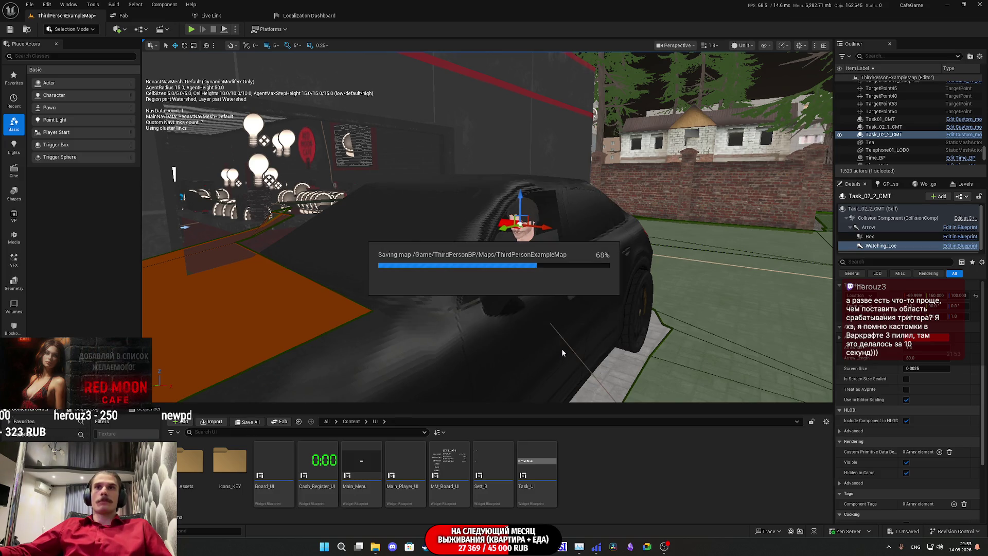
Bring up the level blueprint and pan across the Switch on Int and Branch nodes.
{"action": "mouse_move", "coordinate": [484, 554]}
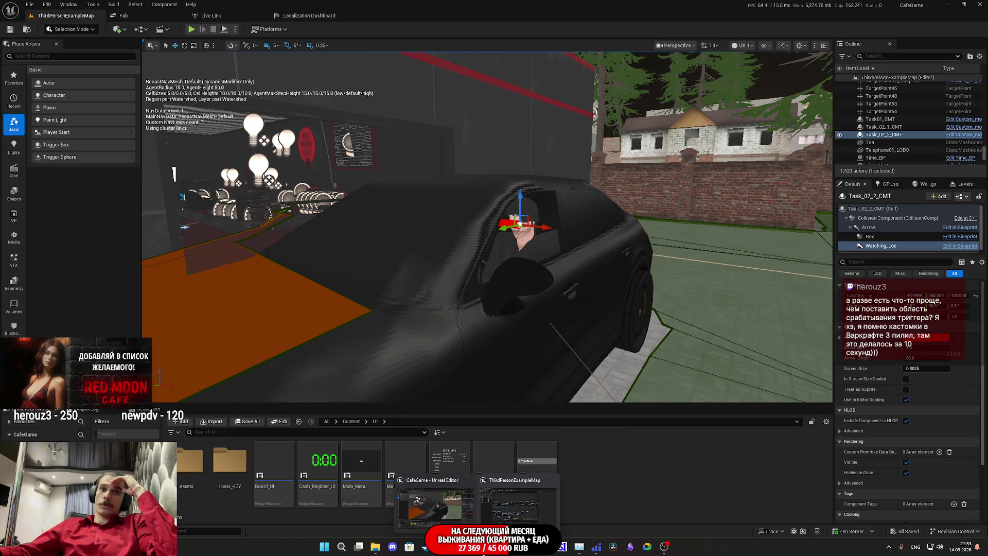
{"action": "left_click", "coordinate": [518, 517]}
{"action": "scroll", "coordinate": [514, 370], "scroll_direction": "up", "scroll_amount": 2}
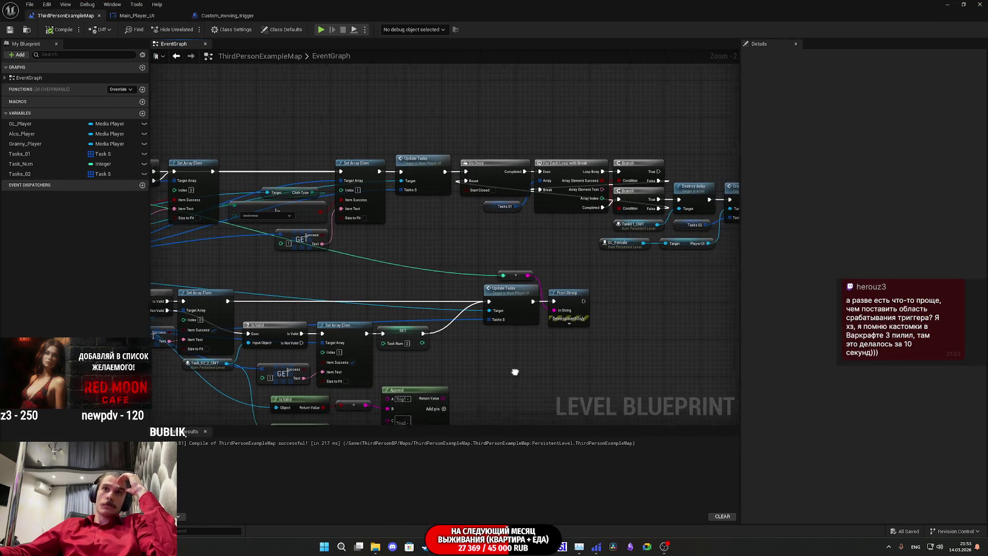
{"action": "mouse_move", "coordinate": [634, 389]}
{"action": "left_mouse_down"}
{"action": "mouse_move", "coordinate": [657, 380]}
{"action": "mouse_move", "coordinate": [518, 390]}
{"action": "mouse_move", "coordinate": [679, 401]}
{"action": "mouse_move", "coordinate": [315, 397]}
{"action": "mouse_move", "coordinate": [451, 392]}
{"action": "left_mouse_up"}
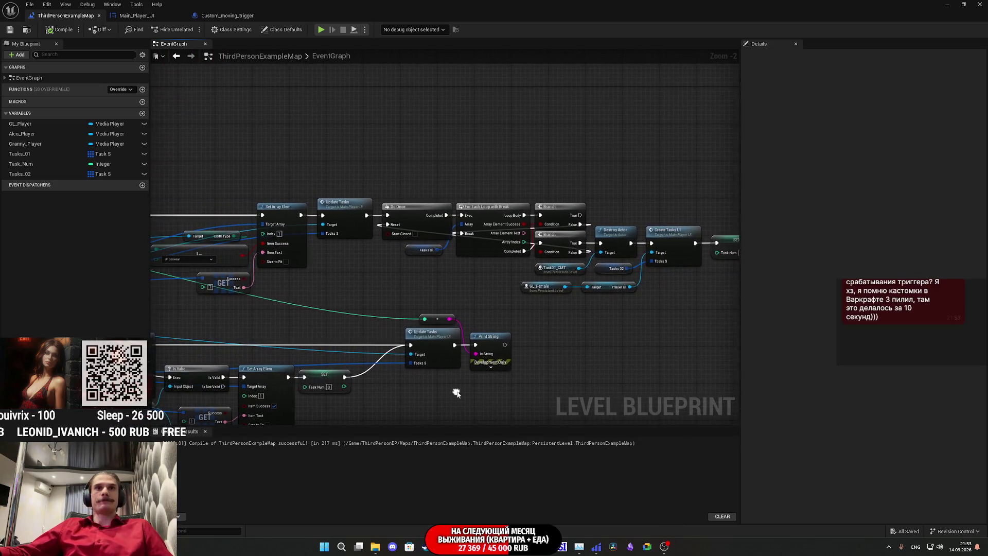
{"action": "mouse_move", "coordinate": [478, 326]}
{"action": "left_mouse_down"}
{"action": "mouse_move", "coordinate": [625, 323]}
{"action": "mouse_move", "coordinate": [653, 304]}
{"action": "left_mouse_up"}
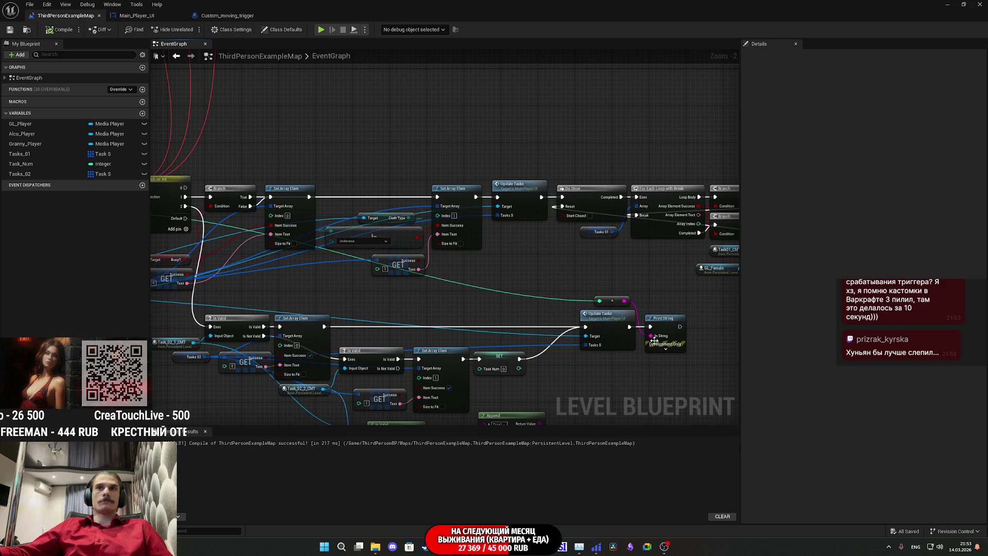
{"action": "mouse_move", "coordinate": [639, 322]}
{"action": "left_mouse_down"}
{"action": "mouse_move", "coordinate": [483, 370]}
{"action": "mouse_move", "coordinate": [561, 289]}
{"action": "mouse_move", "coordinate": [562, 373]}
{"action": "mouse_move", "coordinate": [463, 331]}
{"action": "left_mouse_up"}
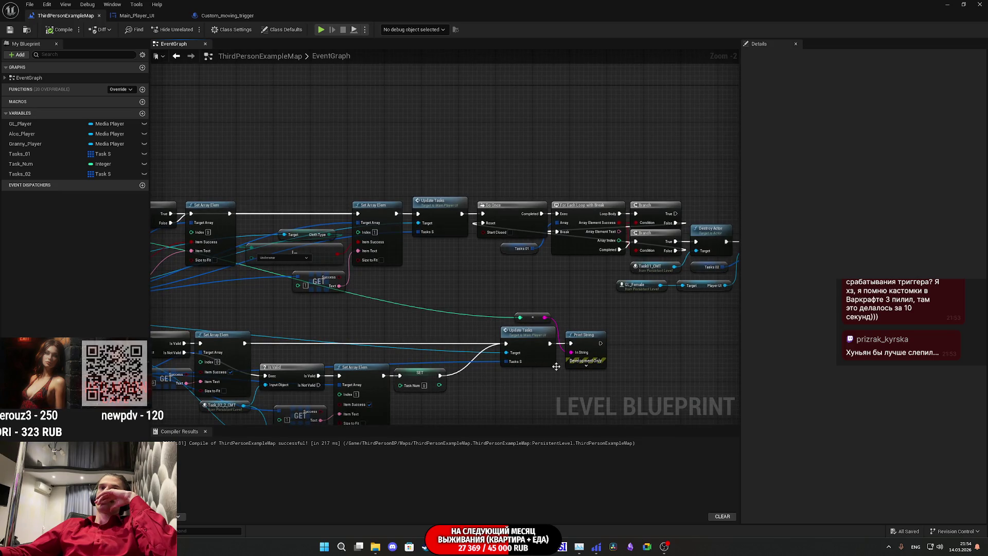
{"action": "mouse_move", "coordinate": [560, 366]}
{"action": "left_mouse_down"}
{"action": "mouse_move", "coordinate": [649, 361]}
{"action": "mouse_move", "coordinate": [527, 339]}
{"action": "left_mouse_up"}
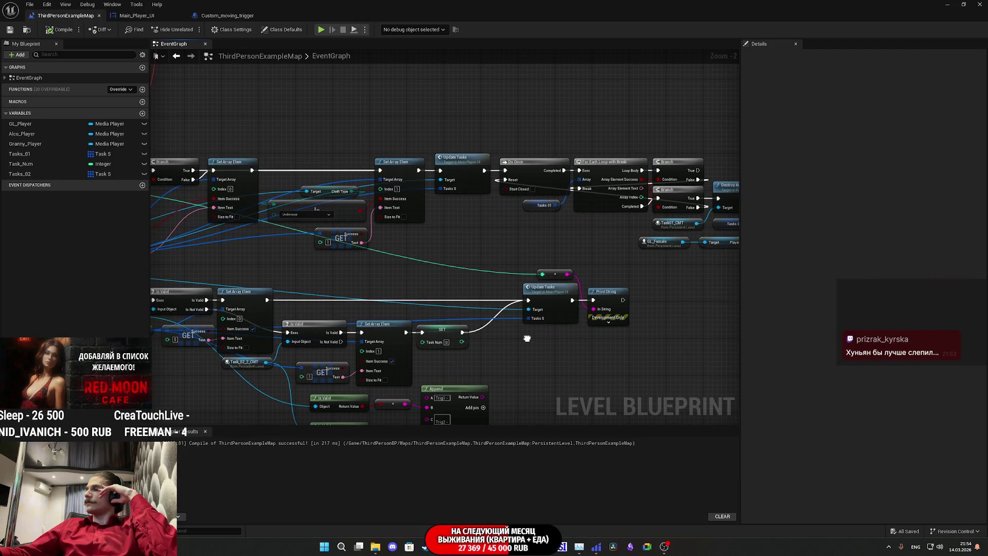
{"action": "left_click_drag", "start_coordinate": [527, 339], "coordinate": [542, 291]}
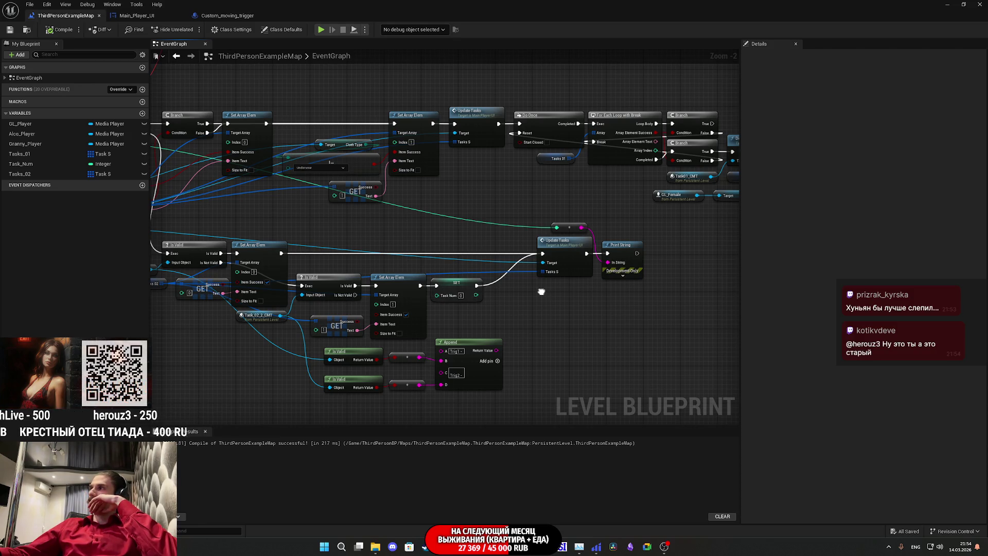
{"action": "mouse_move", "coordinate": [541, 292]}
{"action": "left_mouse_down"}
{"action": "mouse_move", "coordinate": [613, 311]}
{"action": "mouse_move", "coordinate": [687, 314]}
{"action": "mouse_move", "coordinate": [658, 342]}
{"action": "mouse_move", "coordinate": [701, 280]}
{"action": "mouse_move", "coordinate": [736, 290]}
{"action": "mouse_move", "coordinate": [710, 285]}
{"action": "mouse_move", "coordinate": [494, 343]}
{"action": "mouse_move", "coordinate": [580, 311]}
{"action": "left_mouse_up"}
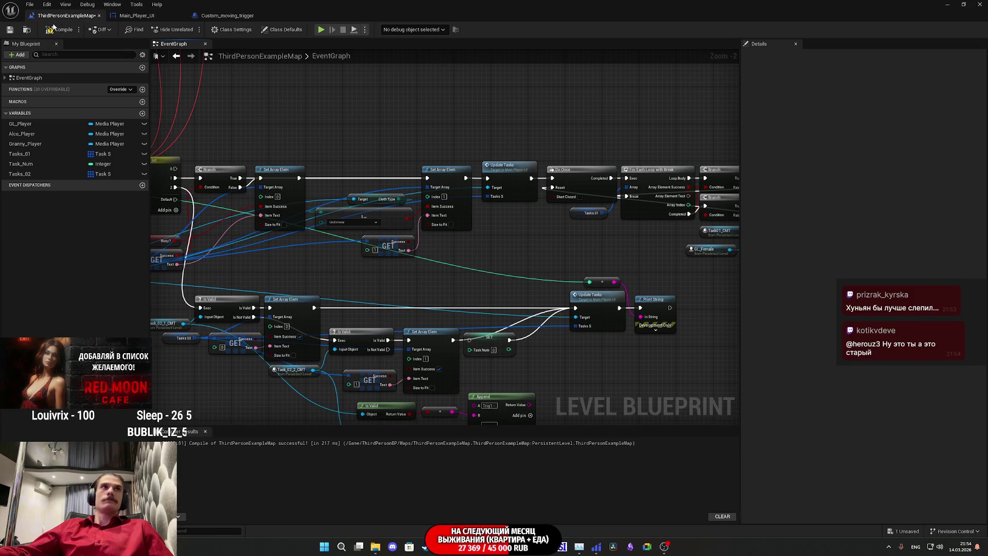
Save the blueprint, start a play-test, change clothes and use the free toilet.
{"action": "left_click", "coordinate": [11, 30]}
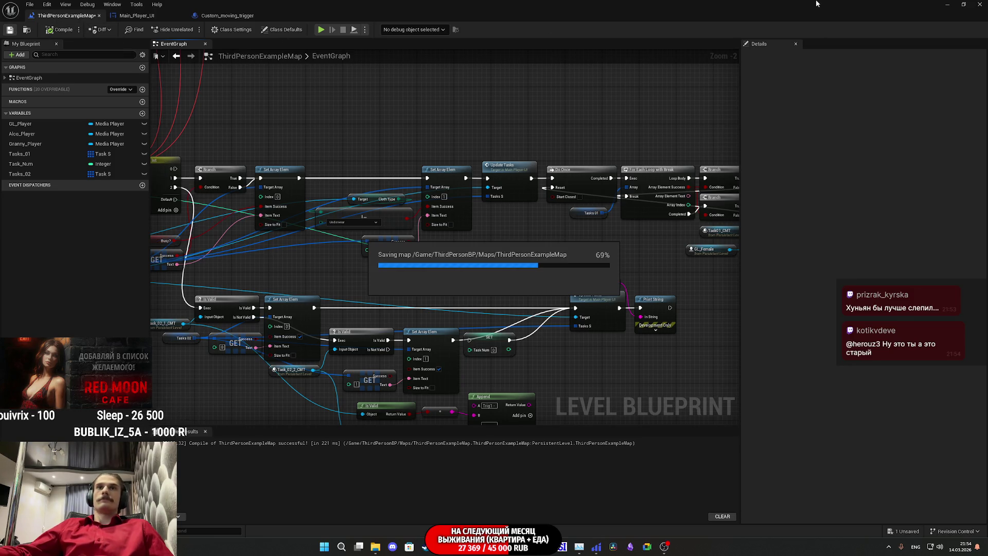
{"action": "left_click", "coordinate": [962, 4]}
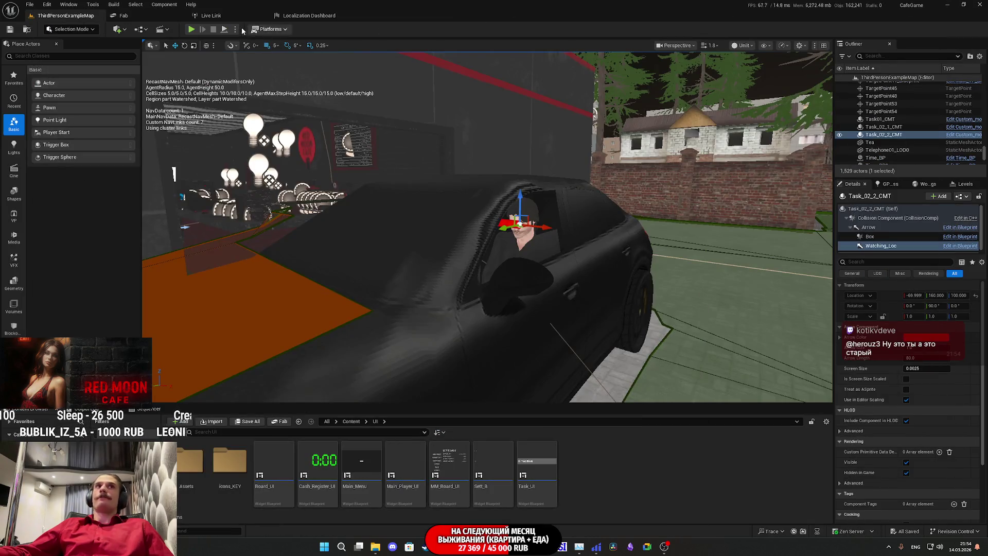
{"action": "left_click", "coordinate": [190, 30]}
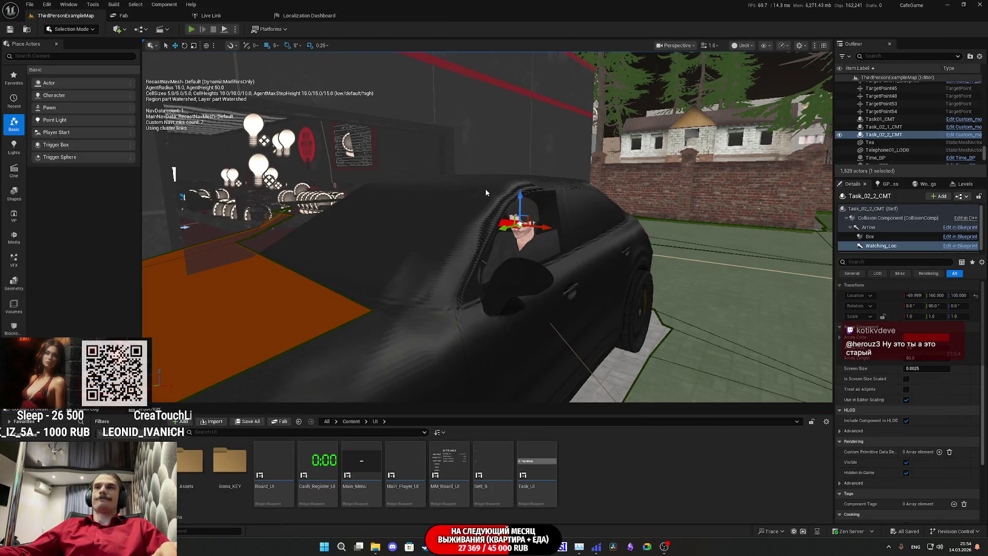
{"action": "key", "text": "w"}
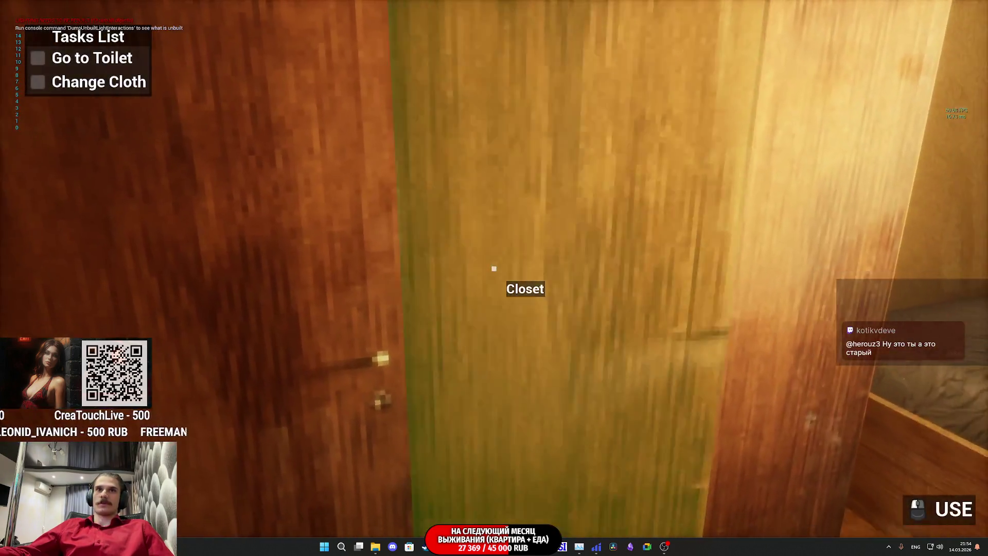
{"action": "left_click", "coordinate": [495, 268]}
{"action": "key", "text": "w"}
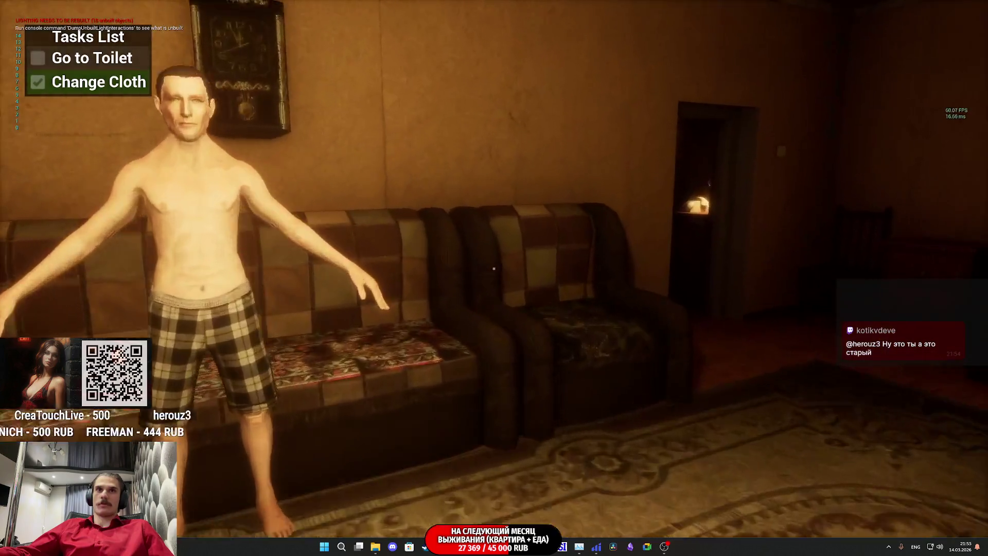
{"action": "key", "text": "w"}
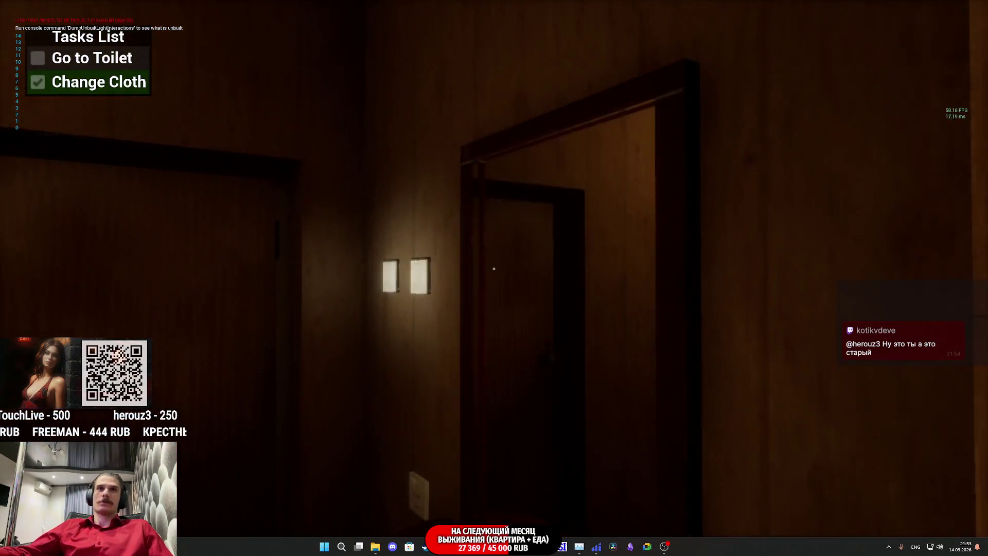
{"action": "key", "text": "w"}
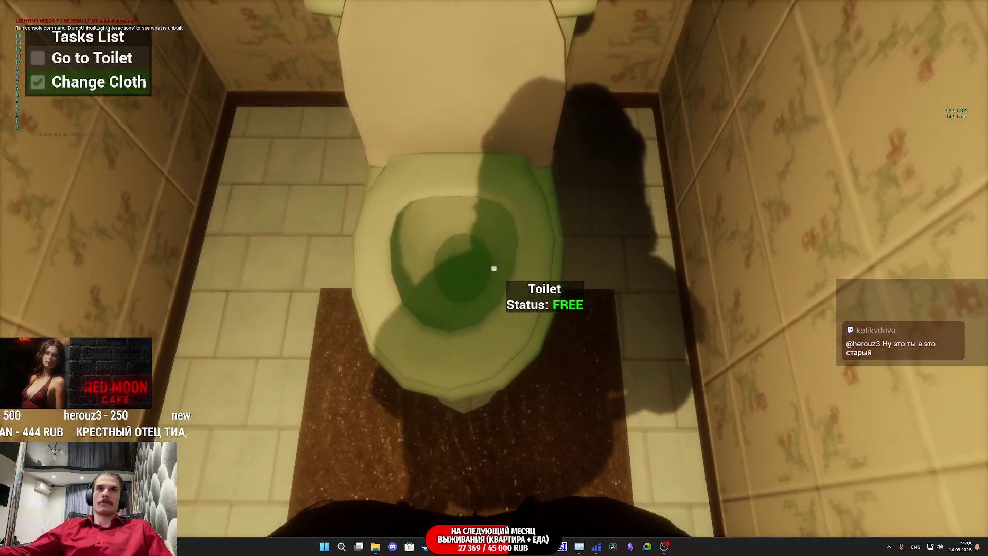
{"action": "left_click", "coordinate": [494, 269]}
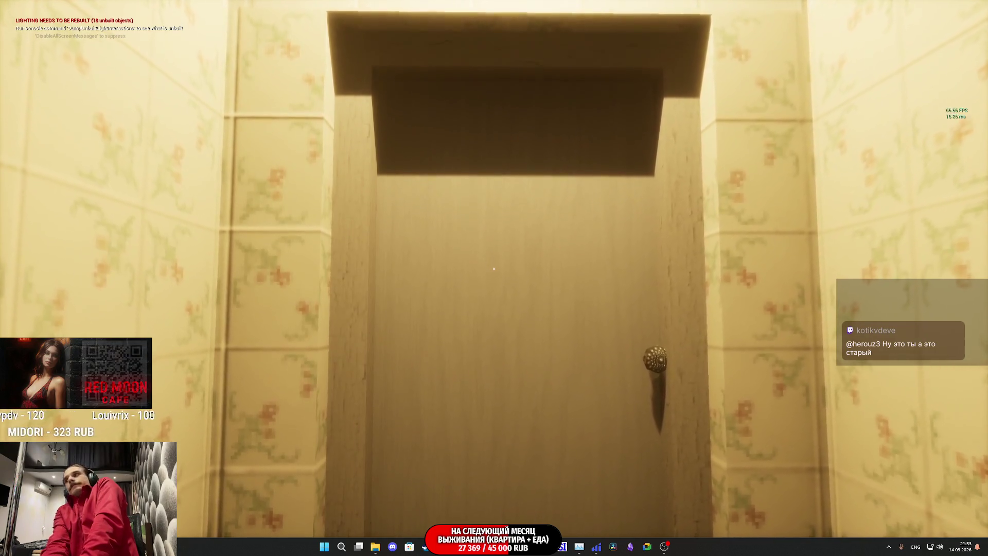
Leave the stall, walk through the park past Red Moon Cafe, and stop.
{"action": "key", "text": "e"}
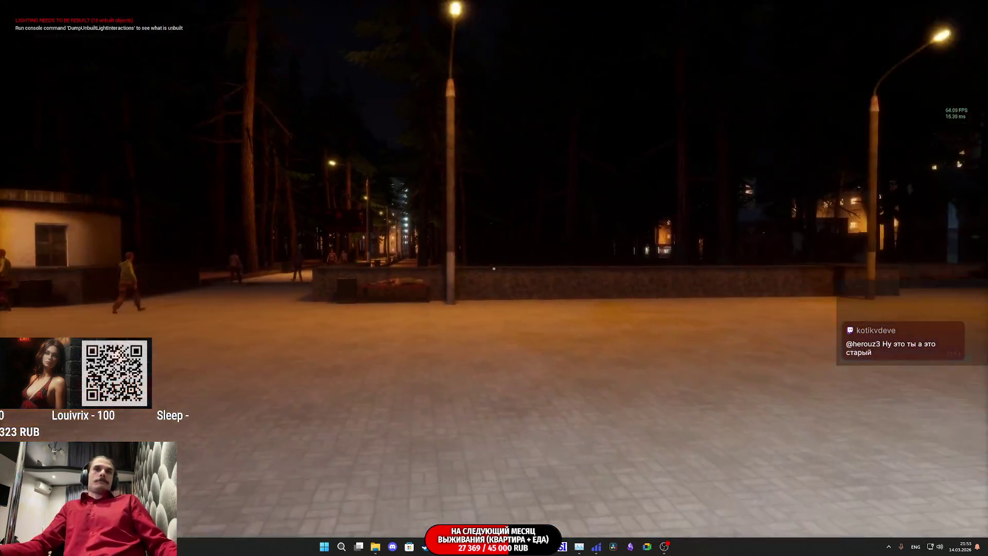
{"action": "key", "text": "w"}
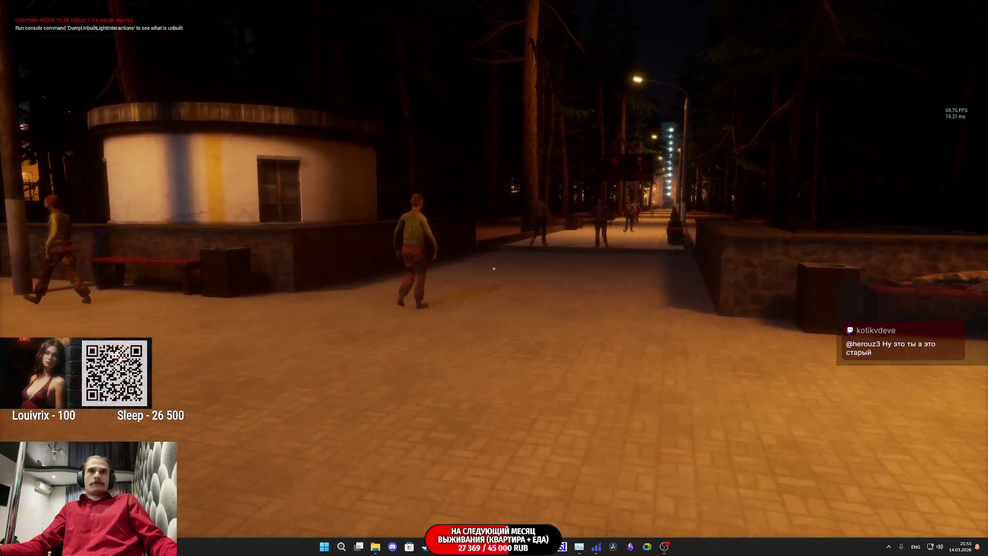
{"action": "key", "text": "w"}
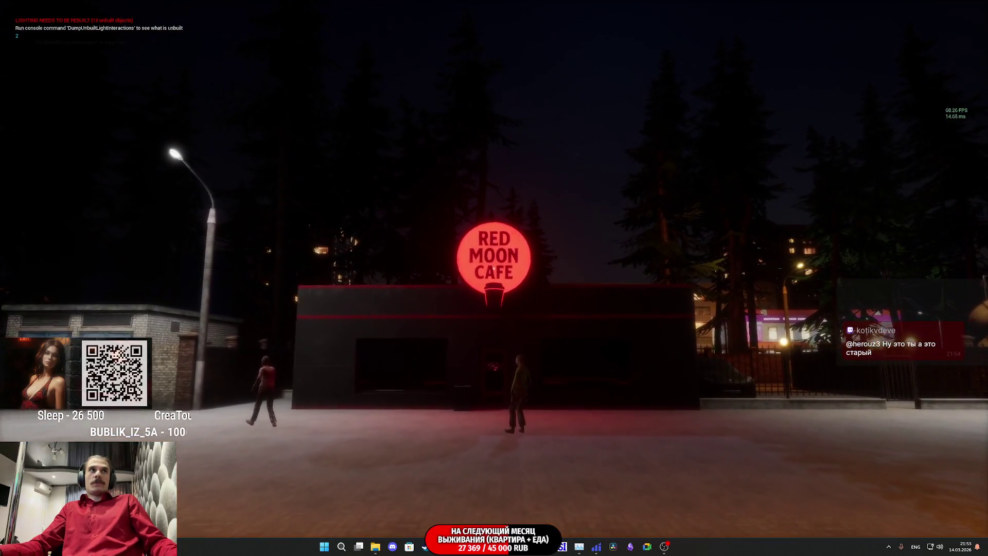
{"action": "key", "text": "w"}
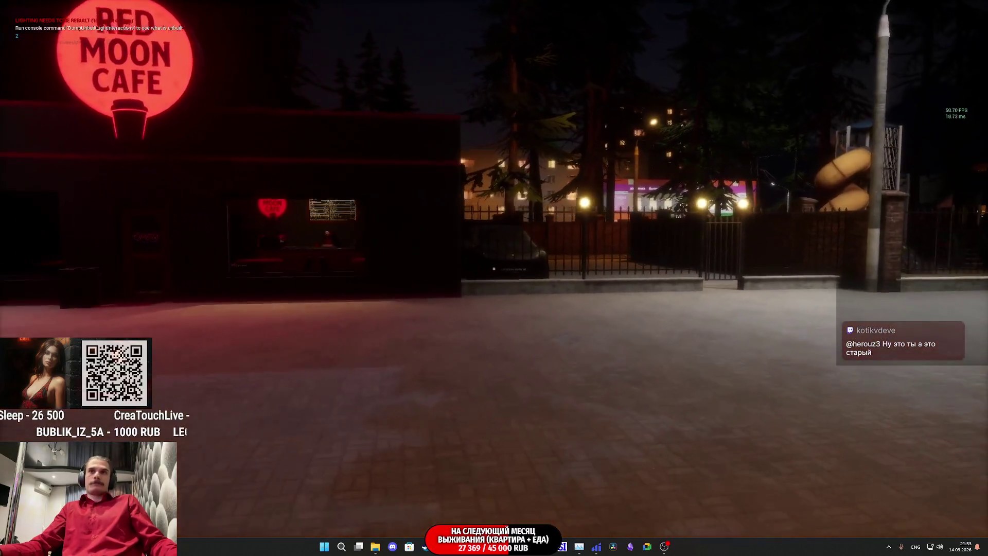
{"action": "key", "text": "w"}
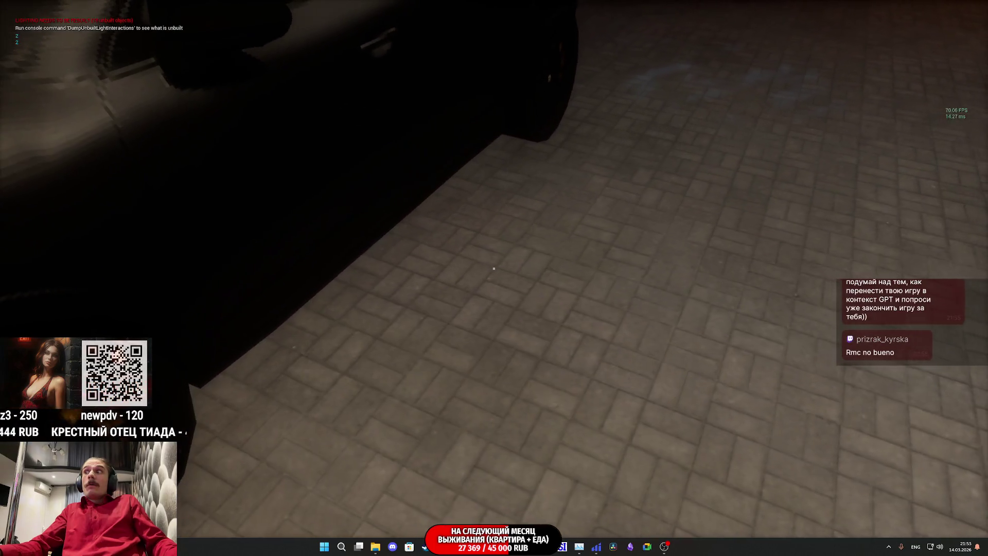
{"action": "key", "text": "Escape"}
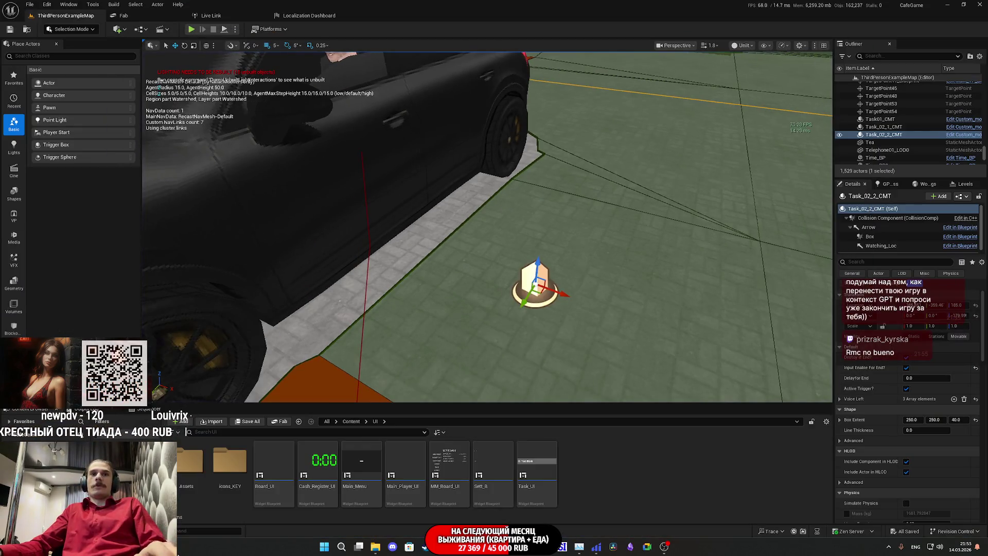
Move the SET Task Num node down-right in the level blueprint, then switch to the stream dashboard.
{"action": "mouse_move", "coordinate": [478, 547]}
{"action": "left_click", "coordinate": [498, 522]}
{"action": "left_click_drag", "start_coordinate": [513, 310], "coordinate": [633, 254]}
{"action": "mouse_move", "coordinate": [615, 288]}
{"action": "left_mouse_down"}
{"action": "mouse_move", "coordinate": [638, 307]}
{"action": "mouse_move", "coordinate": [546, 257]}
{"action": "left_mouse_up"}
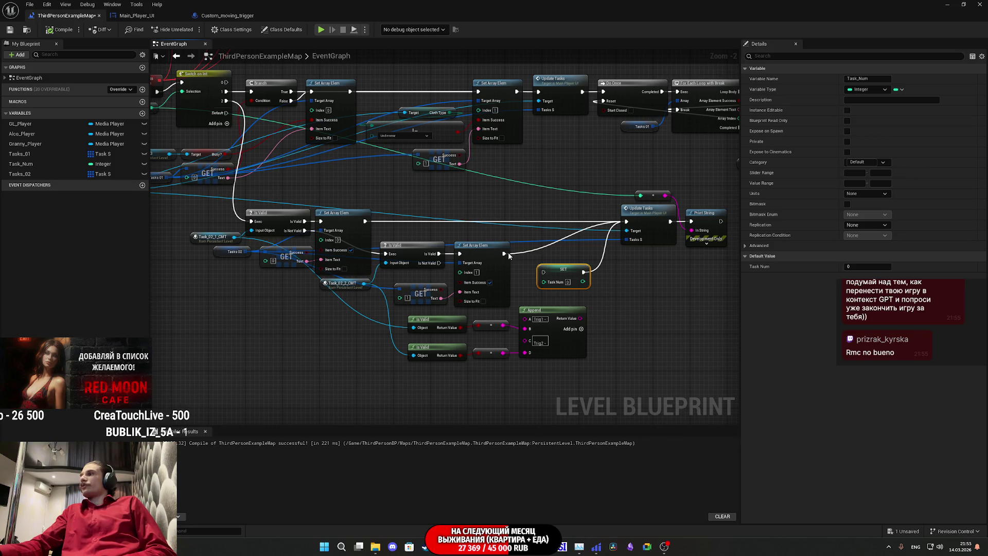
{"action": "left_click_drag", "start_coordinate": [508, 256], "coordinate": [498, 260]}
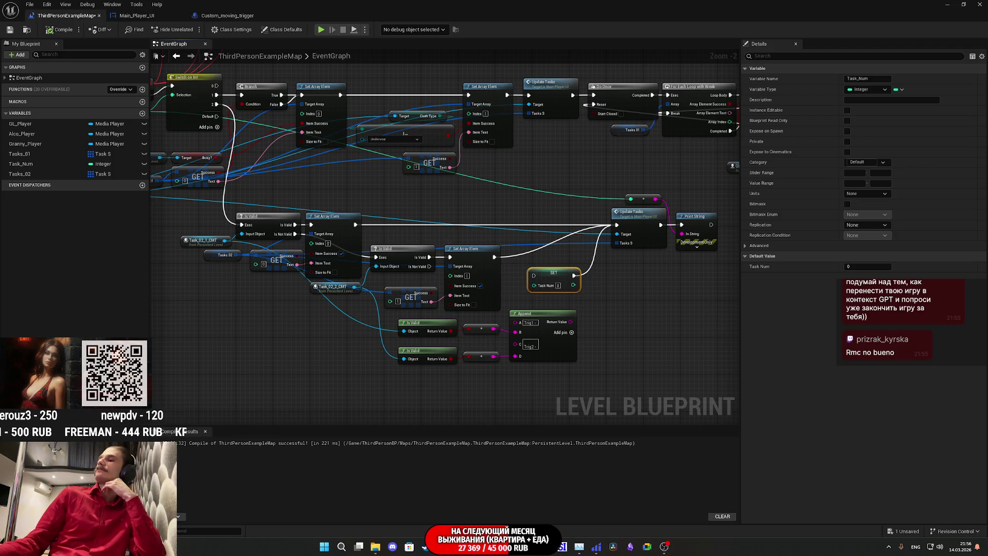
{"action": "key", "text": "alt+Tab"}
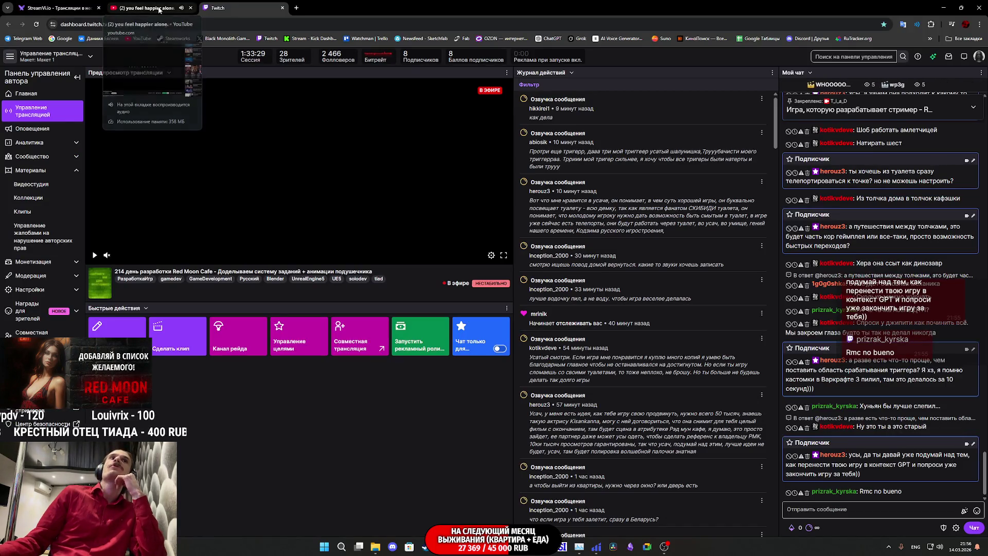
Close the YouTube music tab and floating media player, then return to the level blueprint.
{"action": "left_click", "coordinate": [190, 8]}
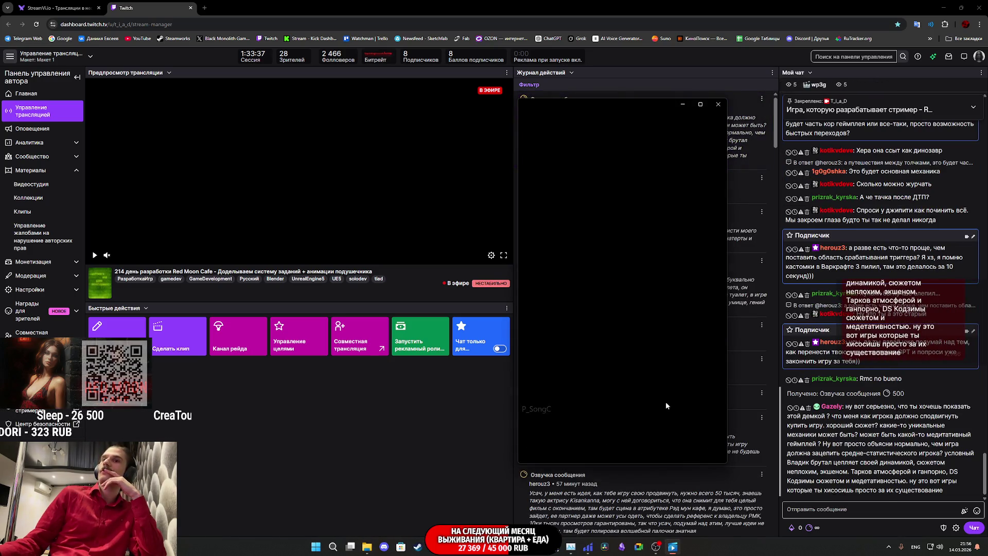
{"action": "left_click", "coordinate": [713, 449]}
{"action": "left_click", "coordinate": [388, 410]}
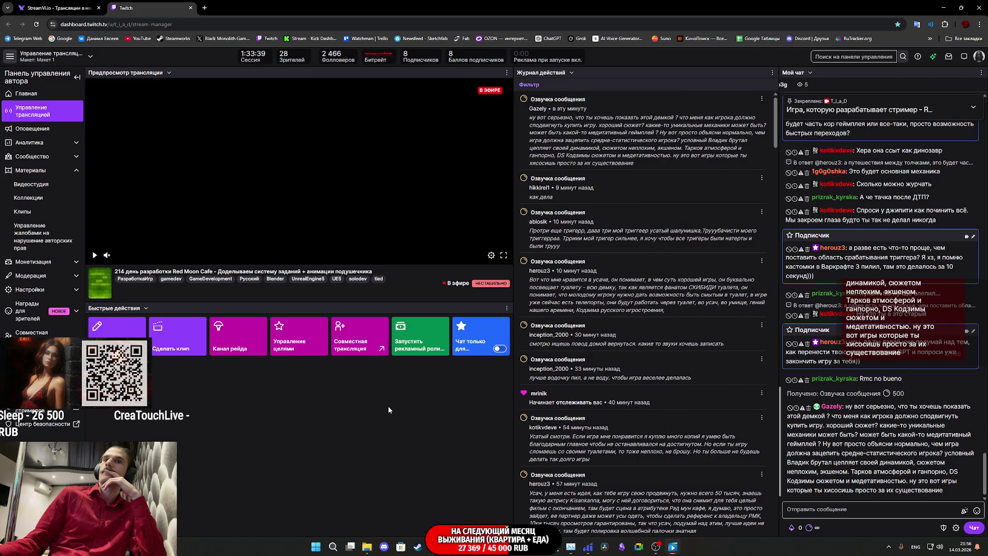
{"action": "mouse_move", "coordinate": [658, 548]}
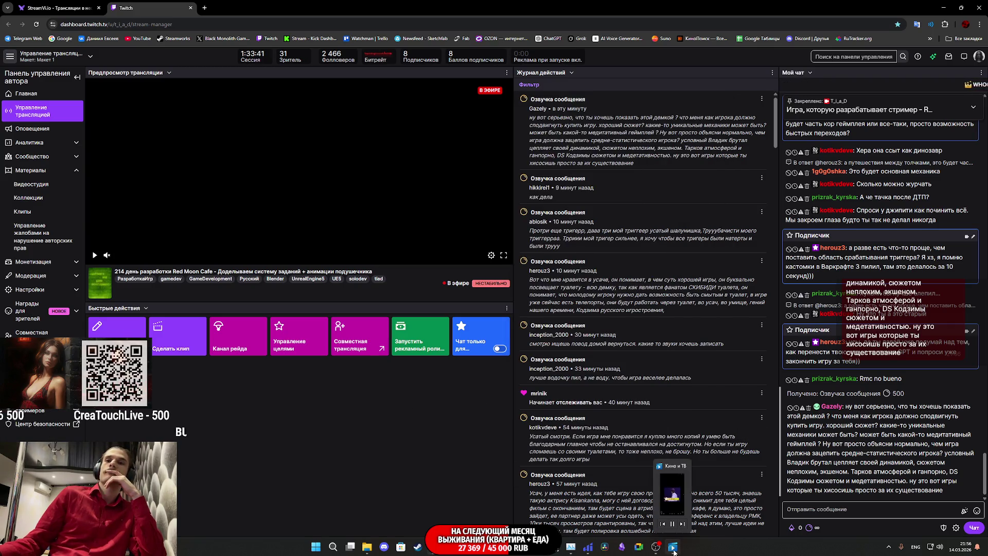
{"action": "mouse_move", "coordinate": [469, 548]}
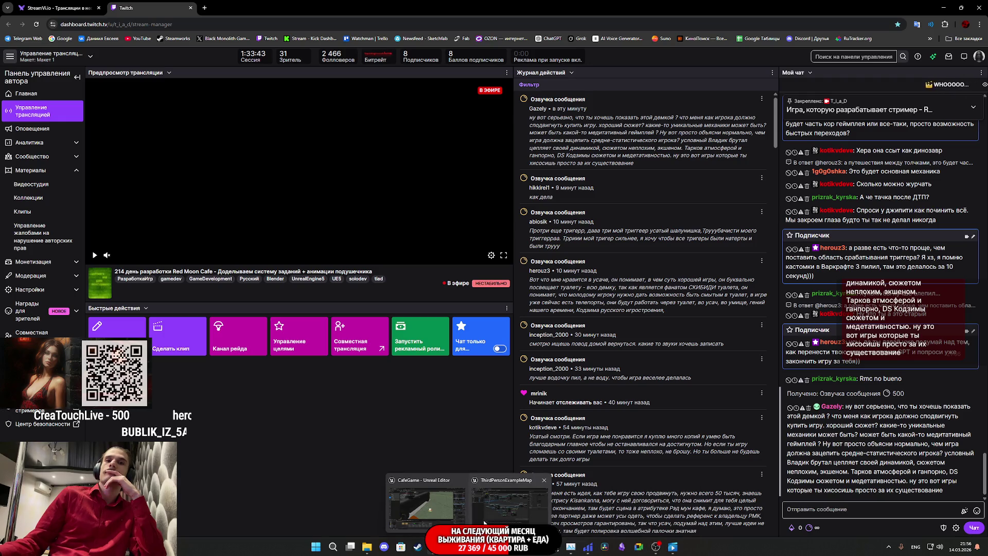
{"action": "left_click", "coordinate": [484, 523]}
{"action": "scroll", "coordinate": [600, 343], "scroll_direction": "up", "scroll_amount": 4}
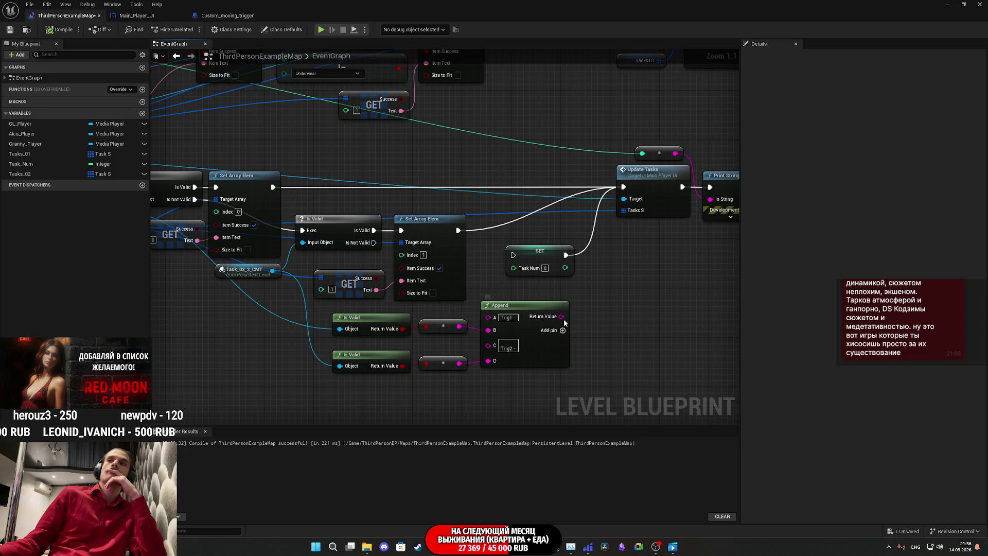
Marquee-select both Is Valid nodes, their converters and Append, and lower them slightly.
{"action": "mouse_move", "coordinate": [563, 322]}
{"action": "left_mouse_down"}
{"action": "mouse_move", "coordinate": [475, 303]}
{"action": "mouse_move", "coordinate": [499, 314]}
{"action": "left_mouse_up"}
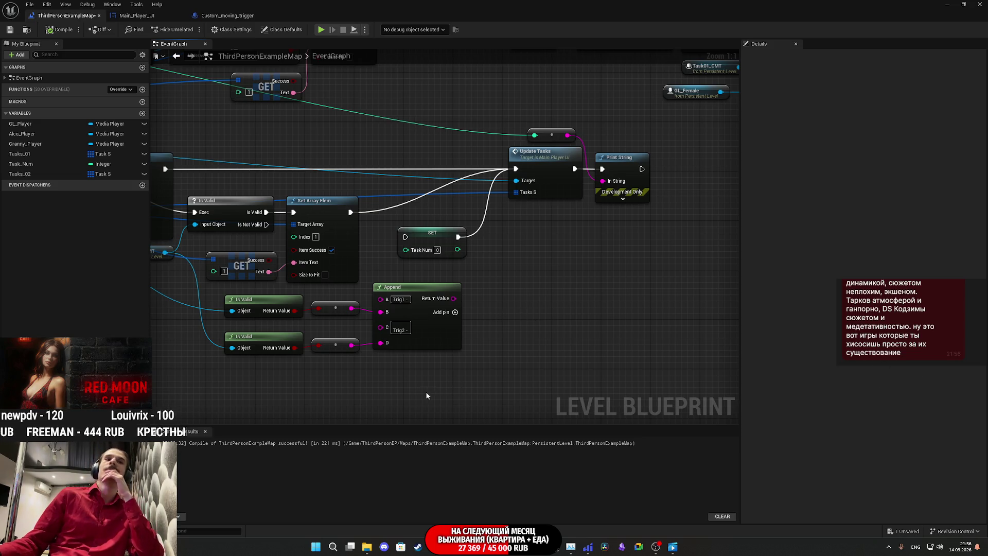
{"action": "left_click_drag", "start_coordinate": [228, 292], "coordinate": [406, 391]}
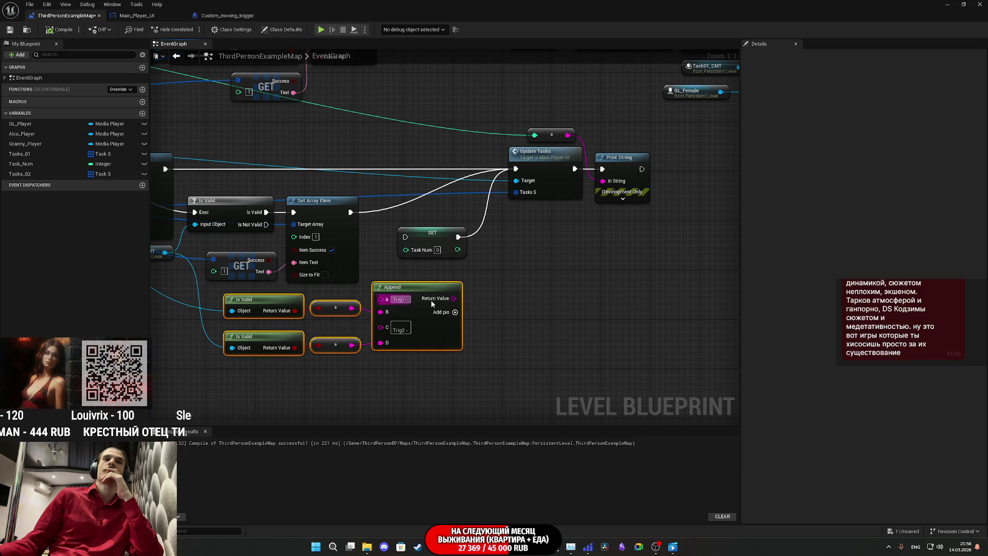
{"action": "mouse_move", "coordinate": [438, 334]}
{"action": "left_mouse_down"}
{"action": "mouse_move", "coordinate": [412, 369]}
{"action": "mouse_move", "coordinate": [431, 377]}
{"action": "left_mouse_up"}
{"action": "left_click", "coordinate": [529, 308]}
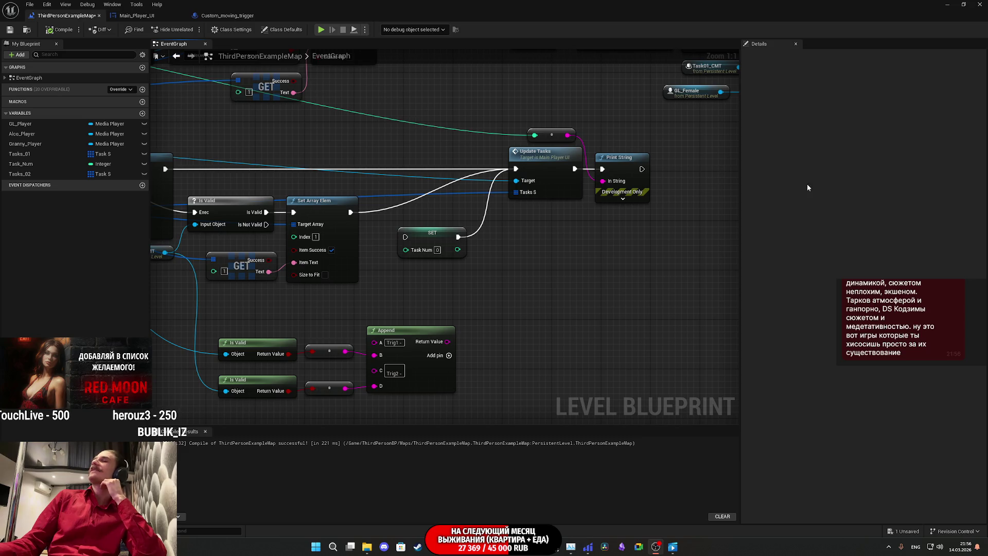
{"action": "left_click_drag", "start_coordinate": [523, 283], "coordinate": [558, 283]}
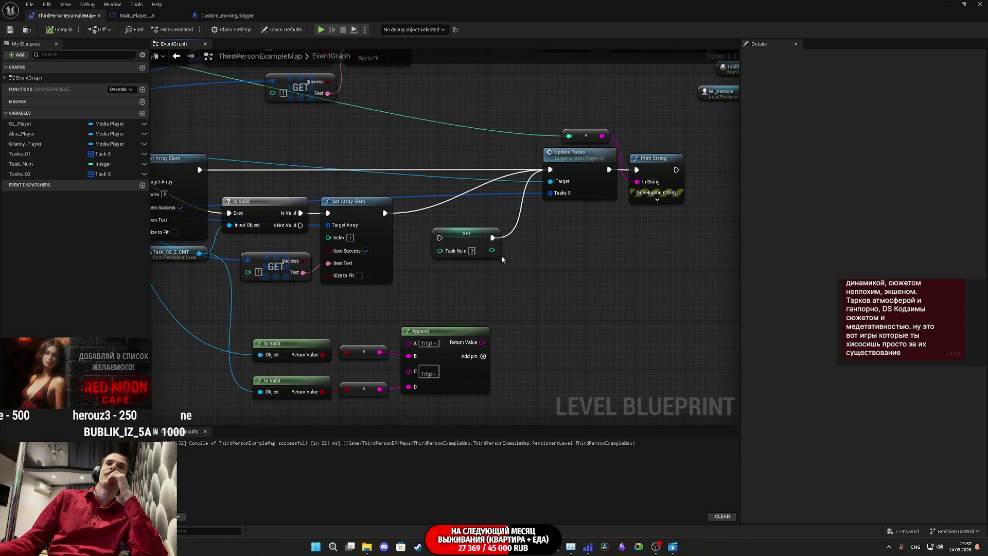
{"action": "left_click_drag", "start_coordinate": [492, 241], "coordinate": [521, 275]}
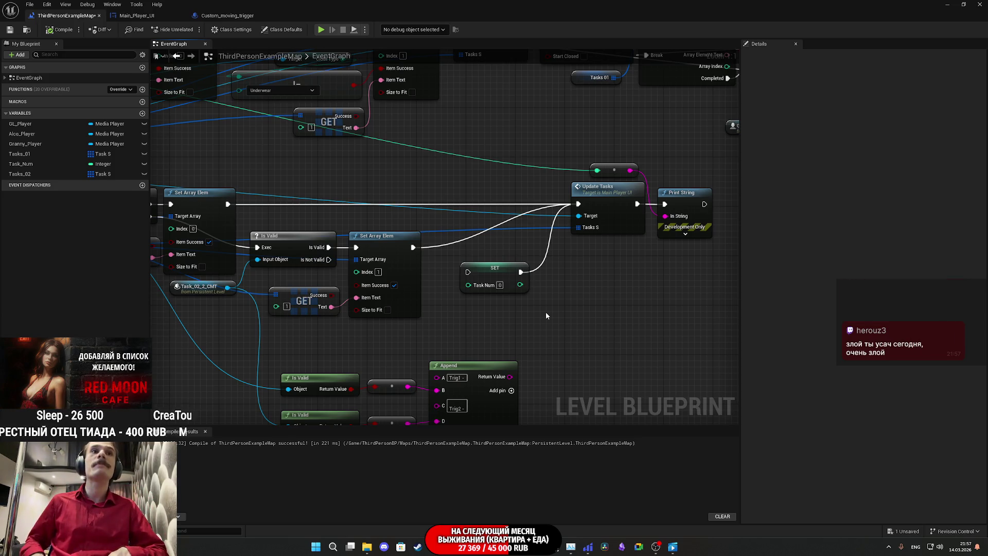
{"action": "left_click_drag", "start_coordinate": [366, 226], "coordinate": [572, 230]}
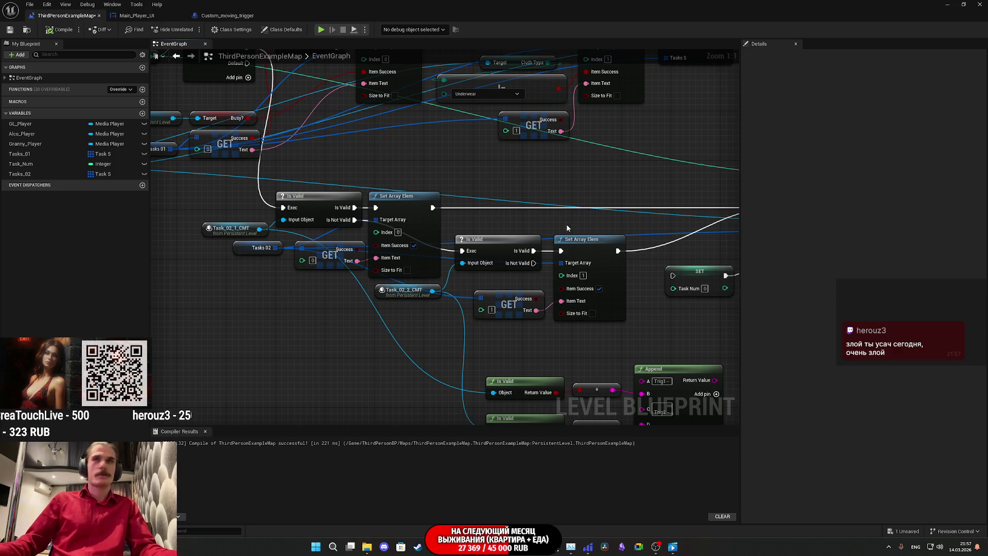
{"action": "left_click", "coordinate": [229, 17]}
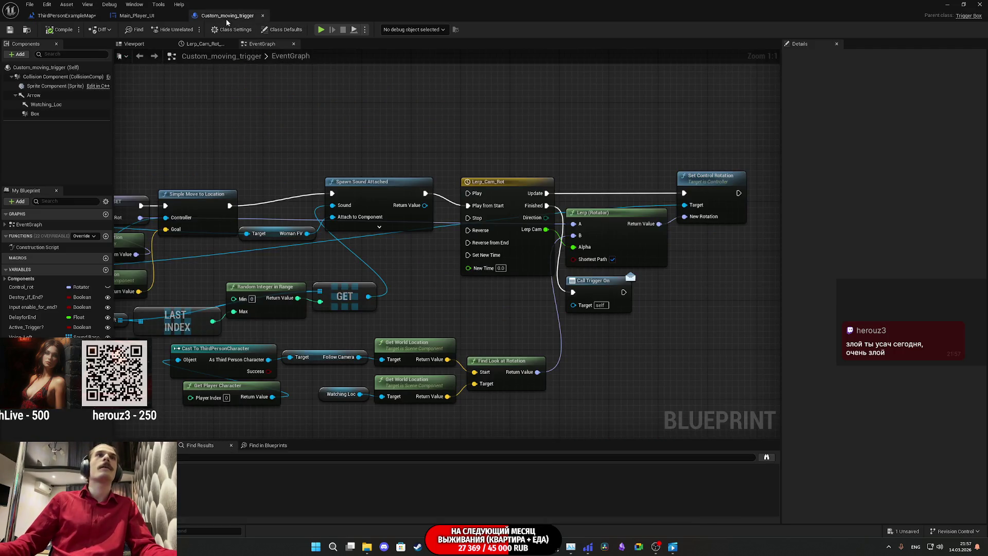
{"action": "left_click_drag", "start_coordinate": [354, 284], "coordinate": [535, 290]}
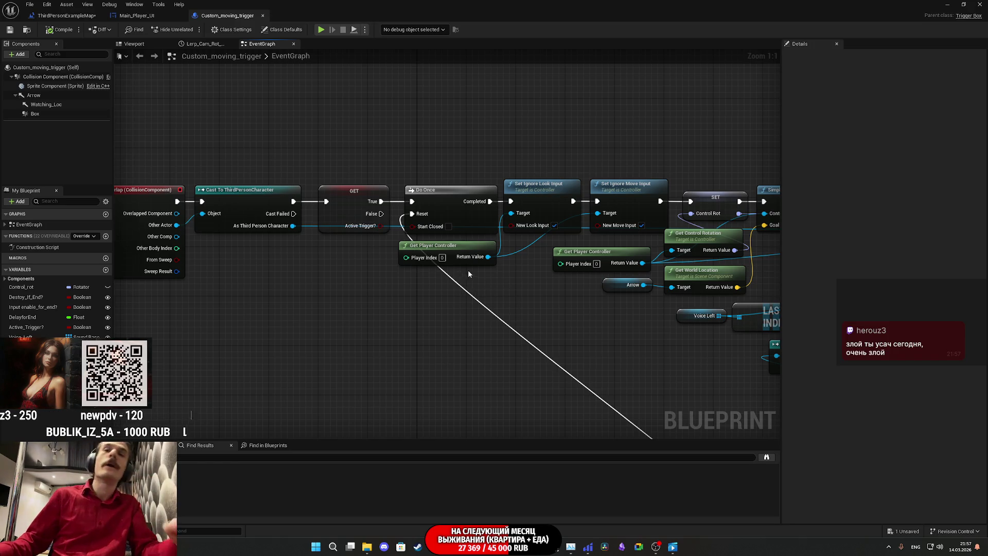
{"action": "left_click", "coordinate": [148, 17]}
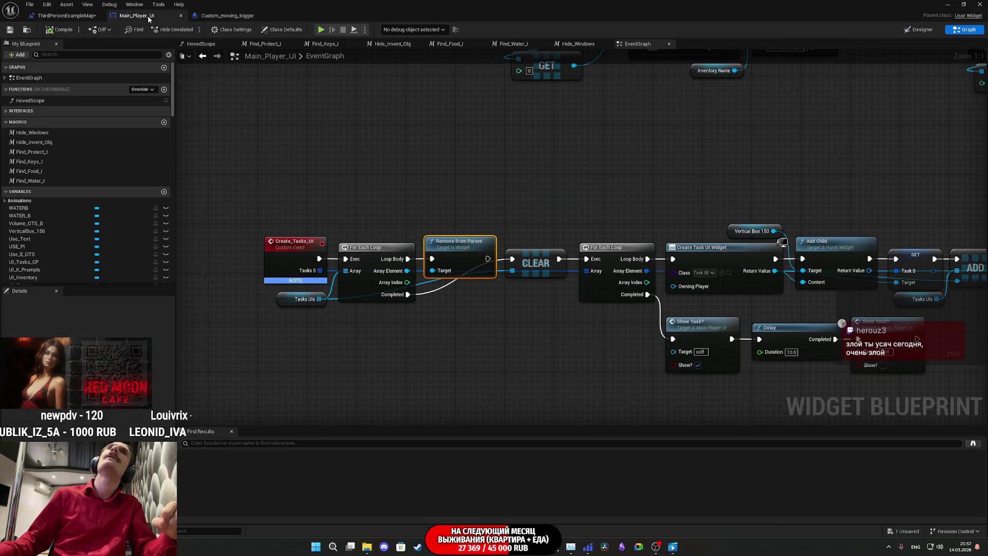
{"action": "left_click", "coordinate": [66, 17]}
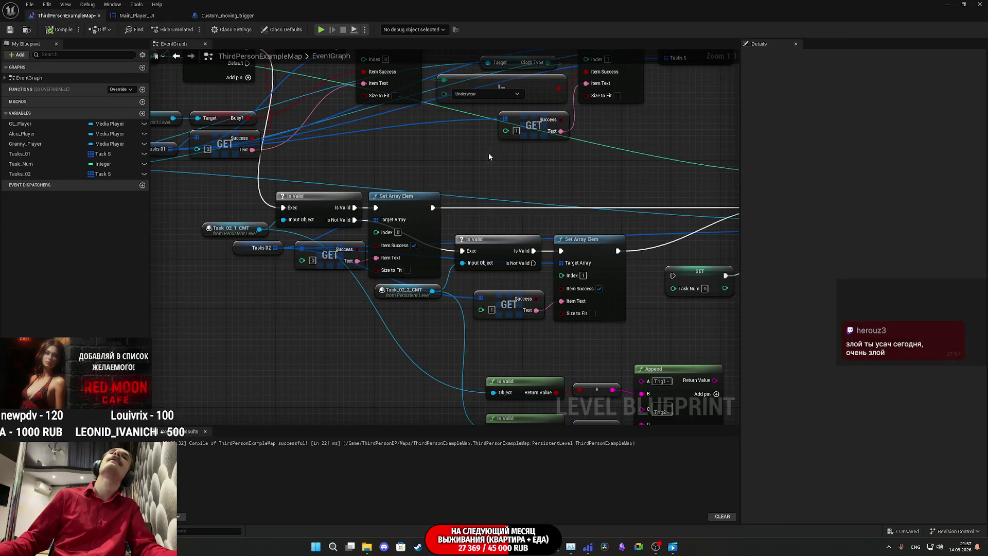
{"action": "left_click_drag", "start_coordinate": [586, 171], "coordinate": [441, 208]}
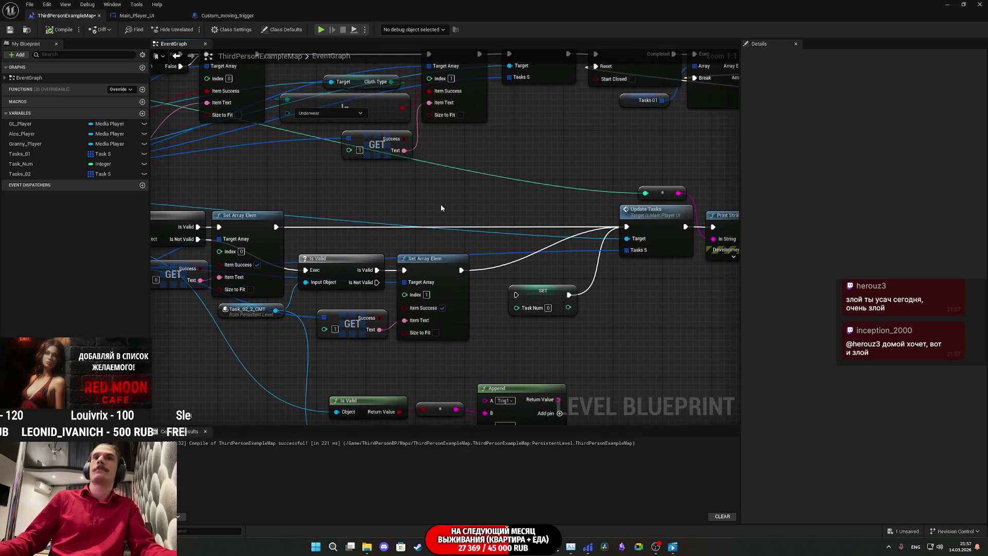
{"action": "mouse_move", "coordinate": [551, 302]}
{"action": "left_mouse_down"}
{"action": "mouse_move", "coordinate": [517, 226]}
{"action": "mouse_move", "coordinate": [478, 230]}
{"action": "mouse_move", "coordinate": [530, 231]}
{"action": "mouse_move", "coordinate": [420, 269]}
{"action": "mouse_move", "coordinate": [492, 282]}
{"action": "mouse_move", "coordinate": [618, 330]}
{"action": "mouse_move", "coordinate": [469, 233]}
{"action": "mouse_move", "coordinate": [466, 288]}
{"action": "mouse_move", "coordinate": [484, 360]}
{"action": "mouse_move", "coordinate": [521, 371]}
{"action": "mouse_move", "coordinate": [545, 397]}
{"action": "mouse_move", "coordinate": [507, 375]}
{"action": "left_mouse_up"}
{"action": "left_click", "coordinate": [469, 276]}
{"action": "left_click_drag", "start_coordinate": [584, 266], "coordinate": [368, 256]}
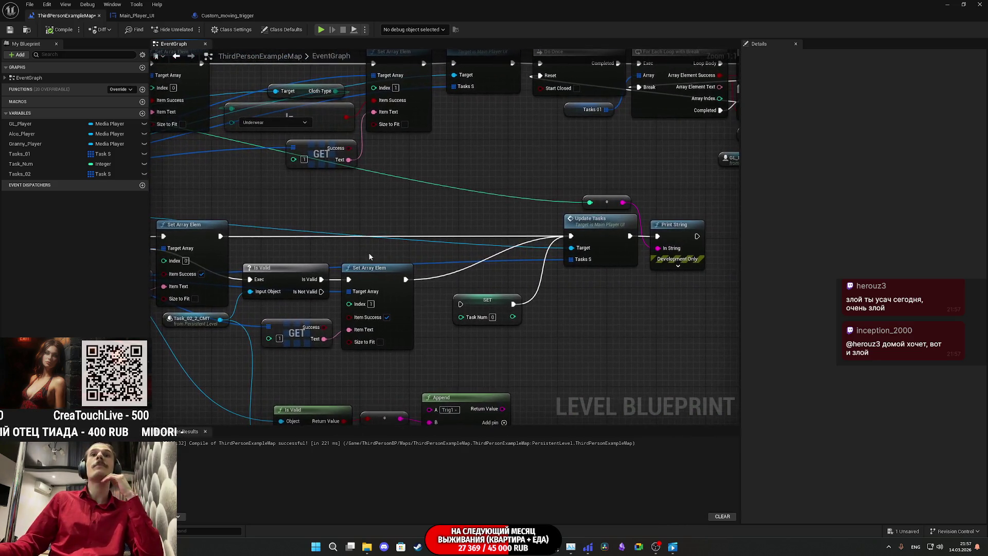
Disconnect the Update Tasks node from its wires and Print String, and move it left.
{"action": "left_click", "coordinate": [629, 235], "text": "alt"}
{"action": "left_click", "coordinate": [571, 236], "text": "alt"}
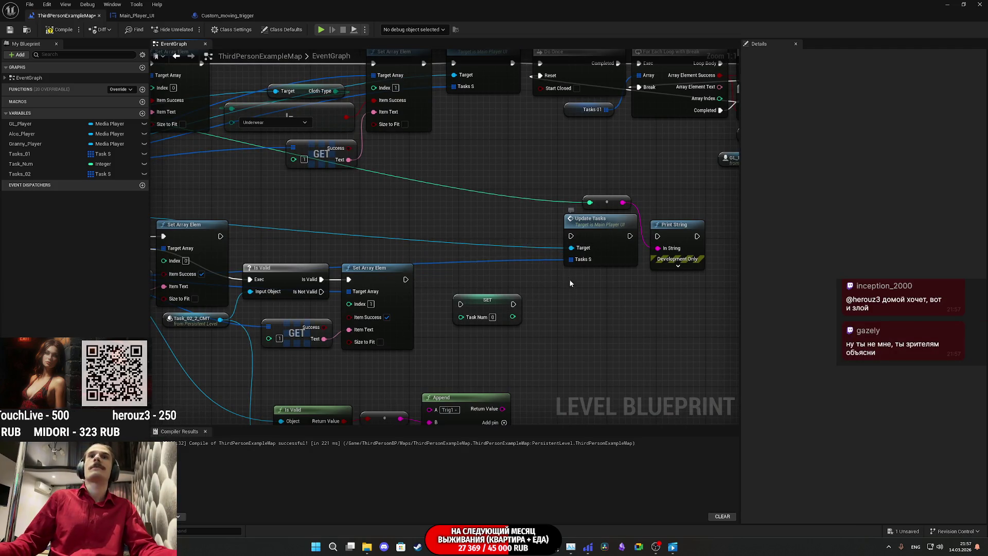
{"action": "left_click_drag", "start_coordinate": [570, 283], "coordinate": [630, 290]}
{"action": "mouse_move", "coordinate": [649, 236]}
{"action": "left_mouse_down"}
{"action": "mouse_move", "coordinate": [431, 210]}
{"action": "mouse_move", "coordinate": [333, 232]}
{"action": "left_mouse_up"}
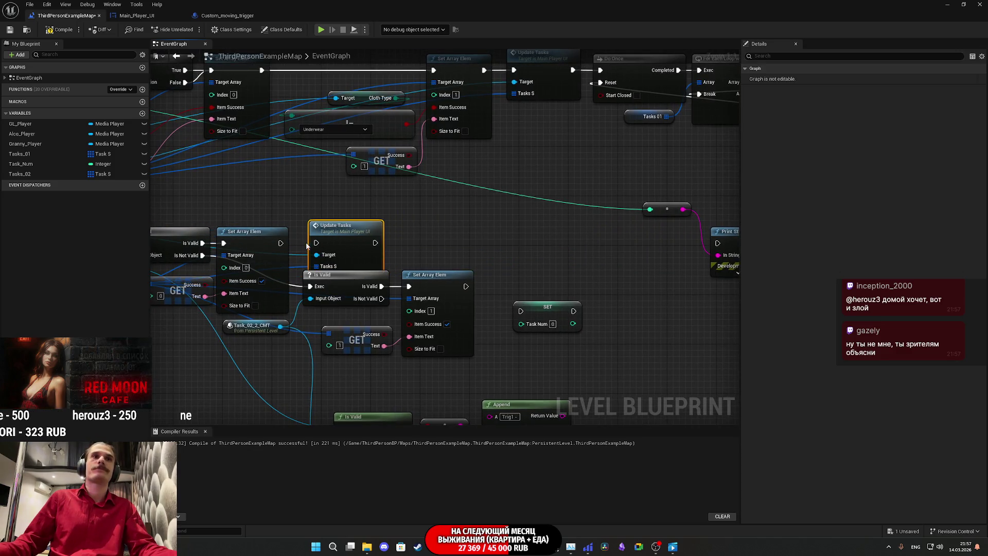
Move the lower Is Valid, Set Array Elem, GET group and delete unused Is Valid, reroutes and Append.
{"action": "mouse_move", "coordinate": [416, 271]}
{"action": "left_mouse_down"}
{"action": "mouse_move", "coordinate": [445, 261]}
{"action": "mouse_move", "coordinate": [500, 183]}
{"action": "left_mouse_up"}
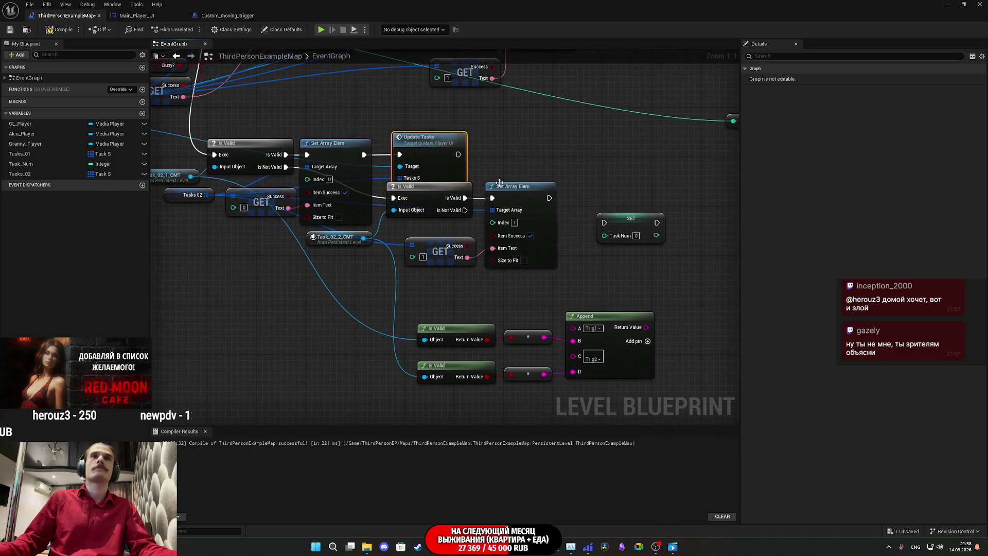
{"action": "mouse_move", "coordinate": [454, 303]}
{"action": "left_mouse_down"}
{"action": "mouse_move", "coordinate": [551, 209]}
{"action": "mouse_move", "coordinate": [528, 202]}
{"action": "mouse_move", "coordinate": [531, 215]}
{"action": "mouse_move", "coordinate": [529, 204]}
{"action": "mouse_move", "coordinate": [655, 214]}
{"action": "mouse_move", "coordinate": [659, 171]}
{"action": "left_mouse_up"}
{"action": "mouse_move", "coordinate": [607, 222]}
{"action": "left_mouse_down"}
{"action": "mouse_move", "coordinate": [443, 312]}
{"action": "mouse_move", "coordinate": [513, 290]}
{"action": "mouse_move", "coordinate": [404, 352]}
{"action": "left_mouse_up"}
{"action": "left_click_drag", "start_coordinate": [573, 292], "coordinate": [436, 254]}
{"action": "mouse_move", "coordinate": [640, 334]}
{"action": "left_mouse_down"}
{"action": "mouse_move", "coordinate": [430, 267]}
{"action": "mouse_move", "coordinate": [597, 263]}
{"action": "left_mouse_up"}
{"action": "key", "text": "Delete"}
Wire SET Task Num to run after the lower Set Array Elem.
{"action": "mouse_move", "coordinate": [543, 379]}
{"action": "left_mouse_down"}
{"action": "mouse_move", "coordinate": [356, 298]}
{"action": "mouse_move", "coordinate": [487, 250]}
{"action": "mouse_move", "coordinate": [464, 234]}
{"action": "left_mouse_up"}
{"action": "left_click", "coordinate": [545, 198]}
{"action": "mouse_move", "coordinate": [554, 198]}
{"action": "left_mouse_down"}
{"action": "mouse_move", "coordinate": [568, 237]}
{"action": "mouse_move", "coordinate": [560, 229]}
{"action": "mouse_move", "coordinate": [408, 278]}
{"action": "left_mouse_up"}
{"action": "mouse_move", "coordinate": [583, 276]}
{"action": "left_mouse_down"}
{"action": "mouse_move", "coordinate": [454, 338]}
{"action": "mouse_move", "coordinate": [444, 327]}
{"action": "left_mouse_up"}
{"action": "mouse_move", "coordinate": [605, 283]}
{"action": "left_mouse_down"}
{"action": "mouse_move", "coordinate": [486, 332]}
{"action": "mouse_move", "coordinate": [494, 276]}
{"action": "mouse_move", "coordinate": [302, 249]}
{"action": "mouse_move", "coordinate": [324, 258]}
{"action": "mouse_move", "coordinate": [330, 282]}
{"action": "left_mouse_up"}
Delete Print String, paste a copied Update Tasks after SET Task Num, and save.
{"action": "left_click_drag", "start_coordinate": [520, 258], "coordinate": [644, 168]}
{"action": "key", "text": "Delete"}
{"action": "left_click_drag", "start_coordinate": [546, 239], "coordinate": [685, 228]}
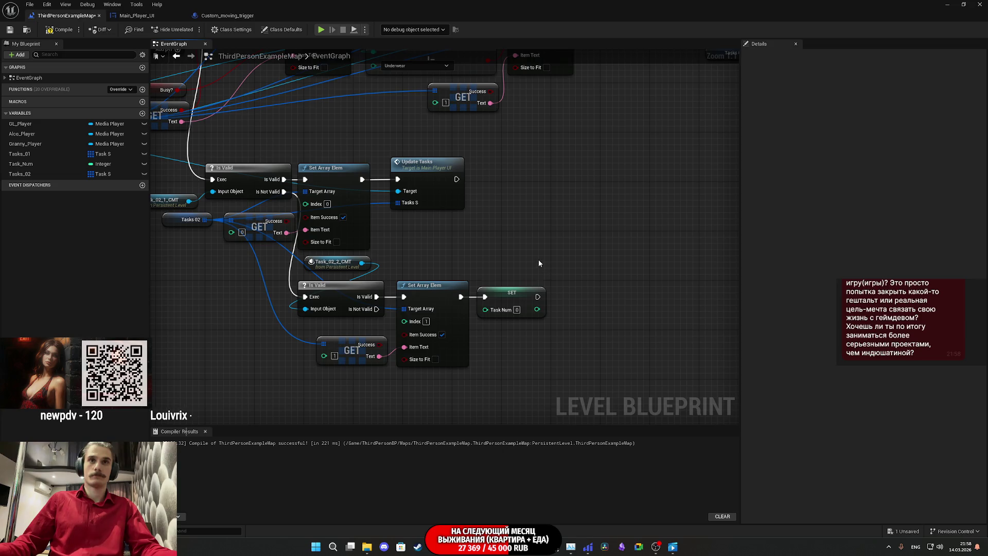
{"action": "left_click", "coordinate": [428, 182]}
{"action": "key", "text": "ctrl+c"}
{"action": "key", "text": "ctrl+v"}
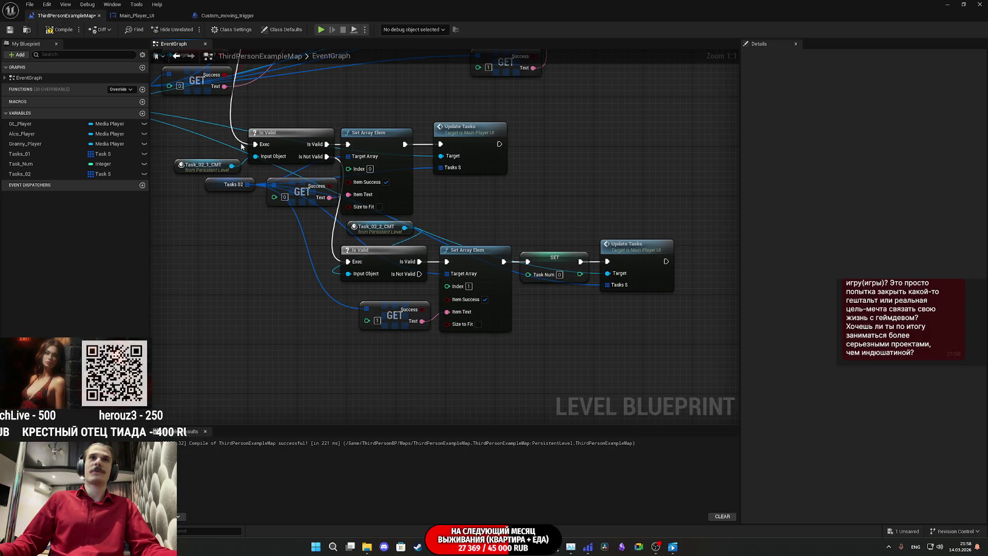
{"action": "left_click", "coordinate": [10, 31]}
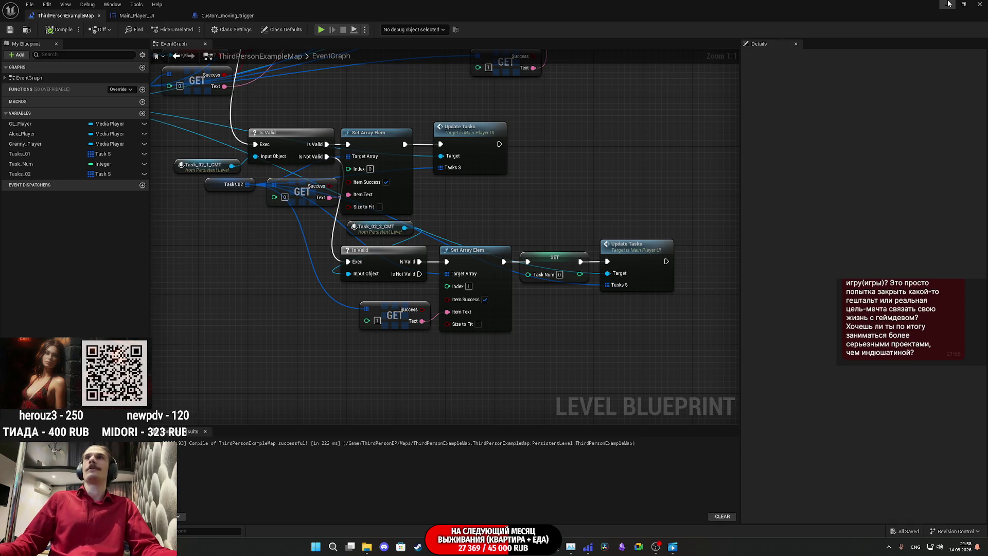
{"action": "left_click", "coordinate": [948, 4]}
Start a play-test, change into the red shirt, use the free toilet and exit.
{"action": "left_click", "coordinate": [191, 30]}
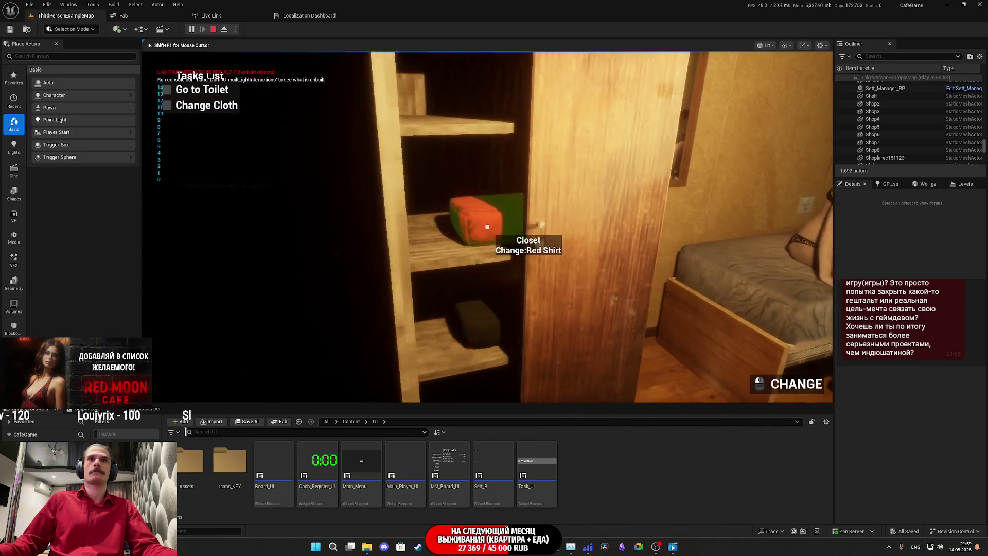
{"action": "left_click", "coordinate": [487, 226]}
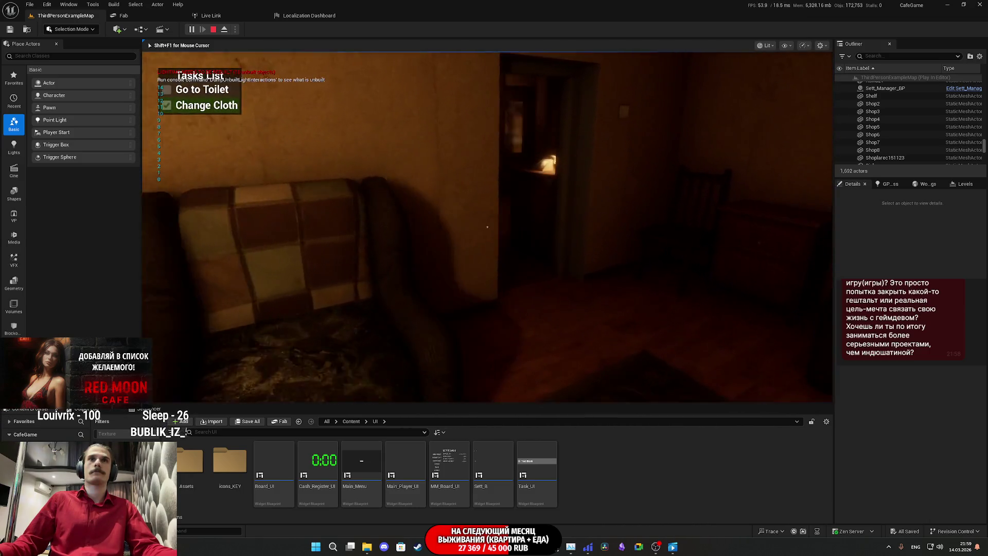
{"action": "left_click", "coordinate": [487, 226]}
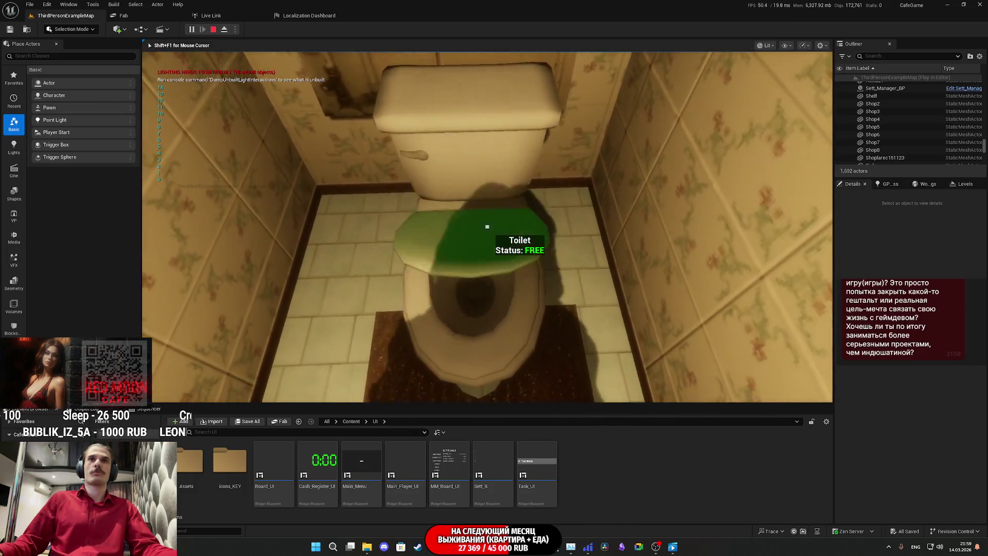
{"action": "left_click", "coordinate": [487, 227]}
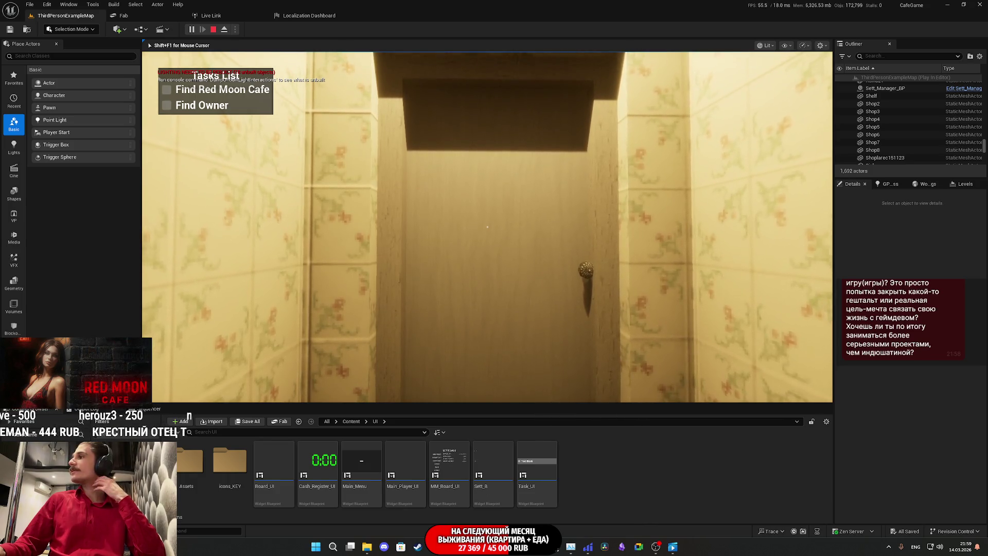
{"action": "left_click", "coordinate": [487, 226]}
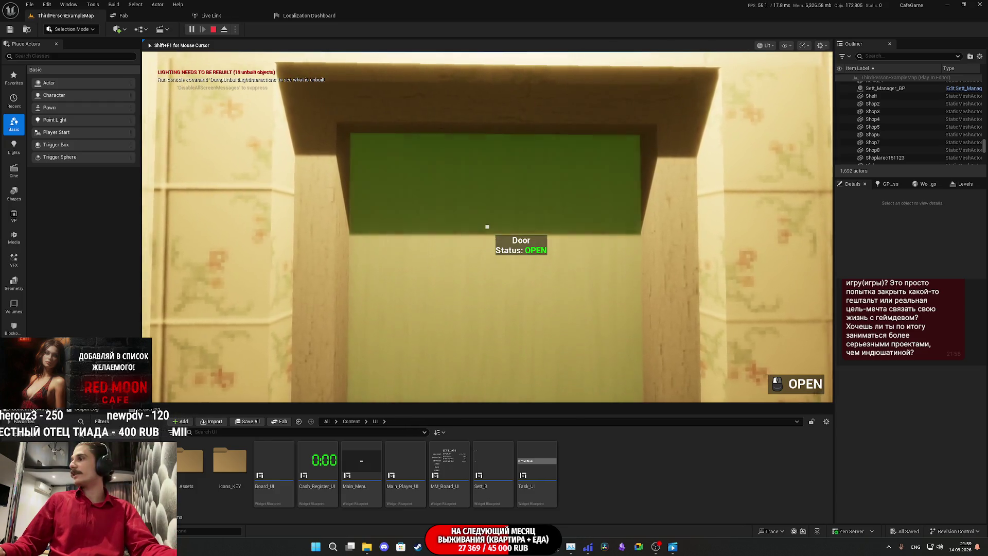
Walk along the brick wall and past the white building toward the cafe square.
{"action": "key", "text": "w"}
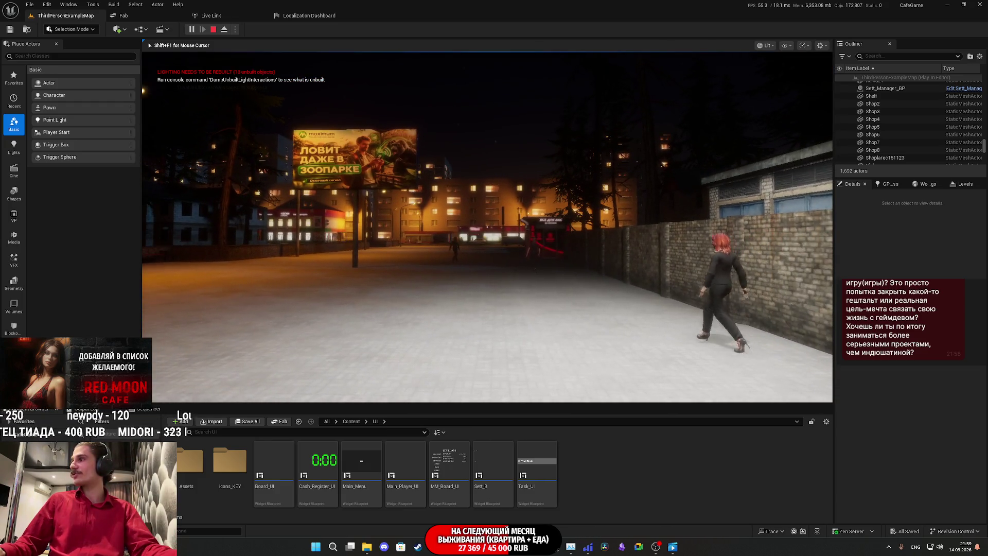
{"action": "key", "text": "w"}
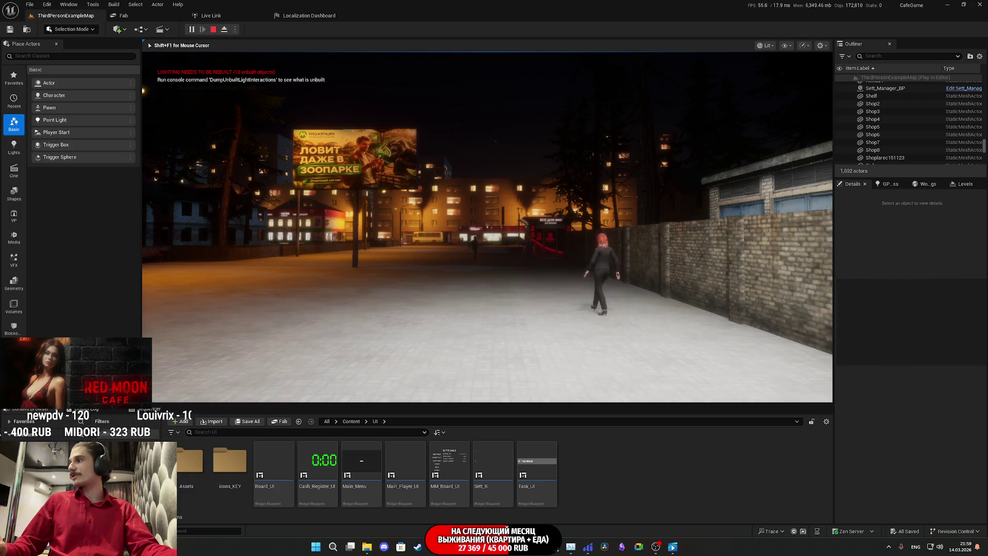
{"action": "key", "text": "w"}
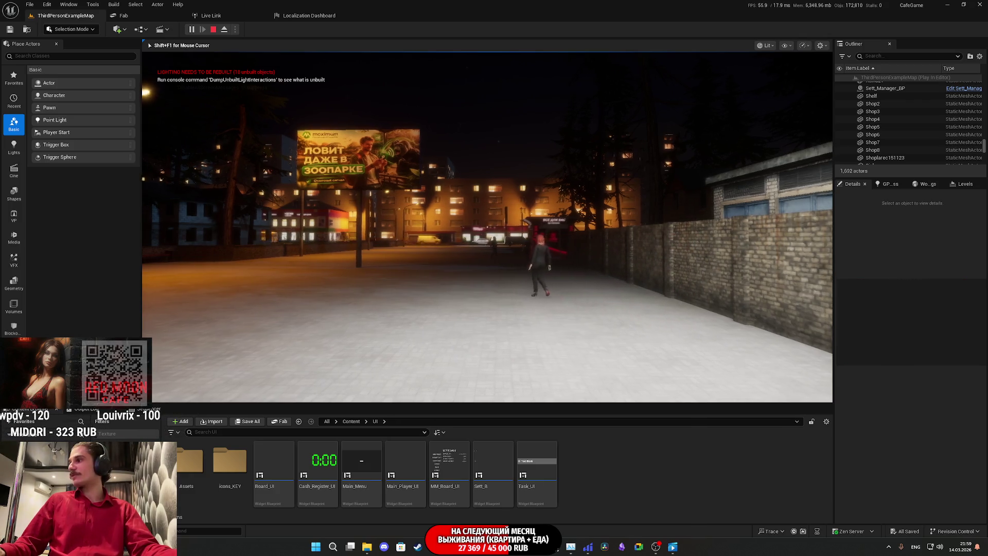
{"action": "key", "text": "w"}
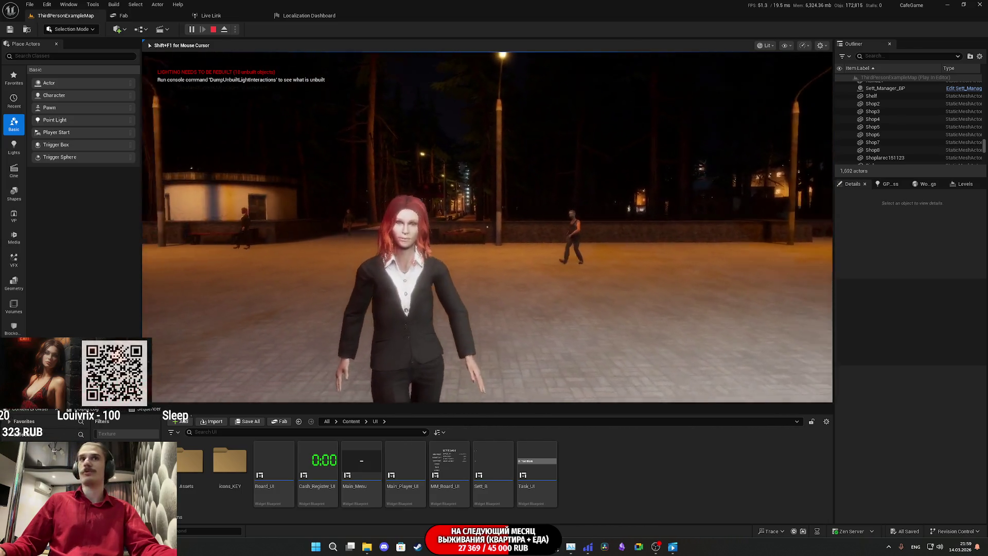
{"action": "key", "text": "w"}
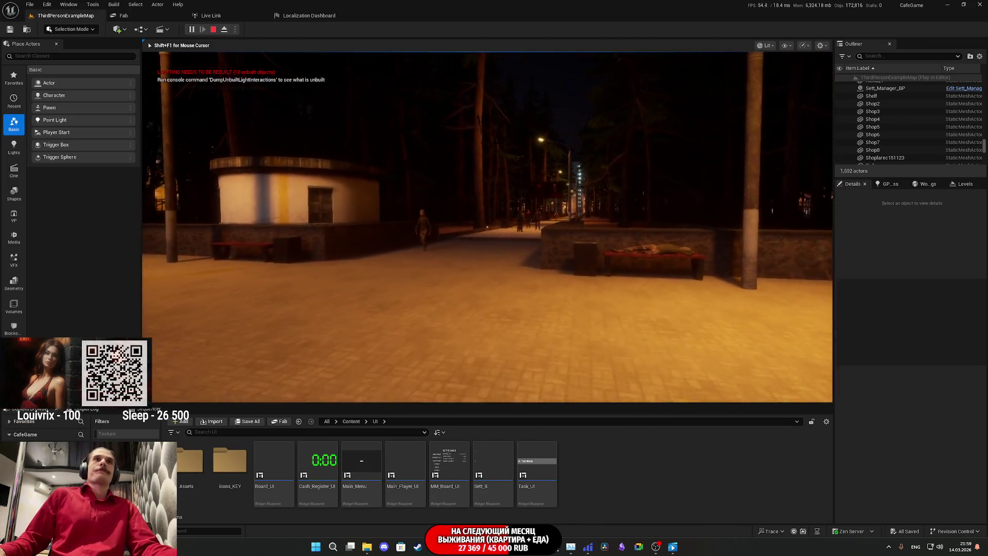
{"action": "key", "text": "w"}
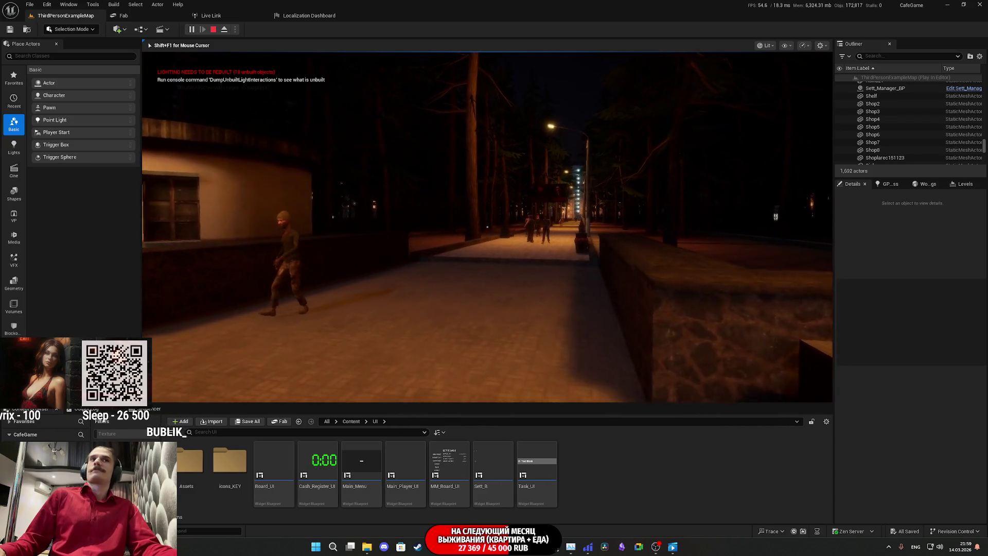
{"action": "key", "text": "w"}
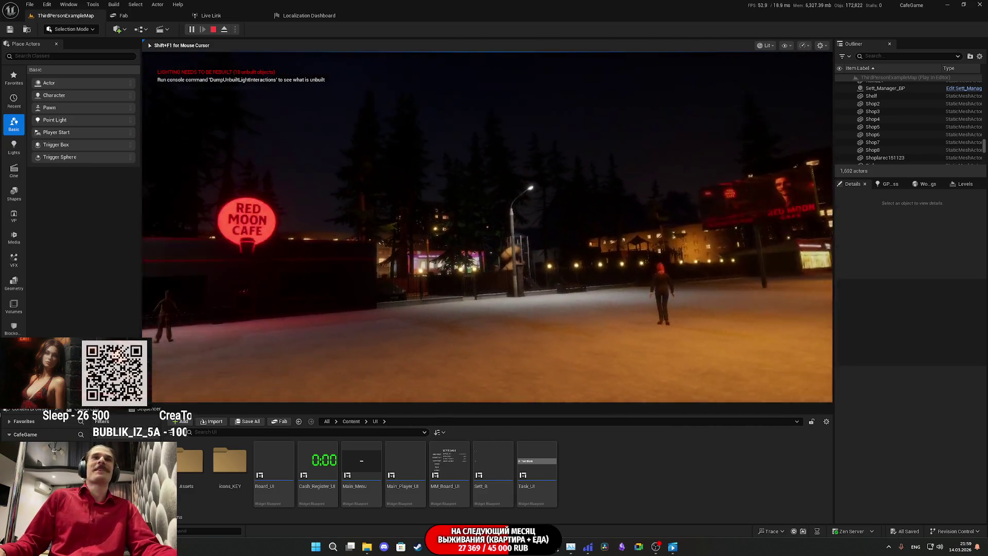
Walk past Red Moon Cafe through the gate to the car's driver to complete Find Owner, then stop.
{"action": "key", "text": "w"}
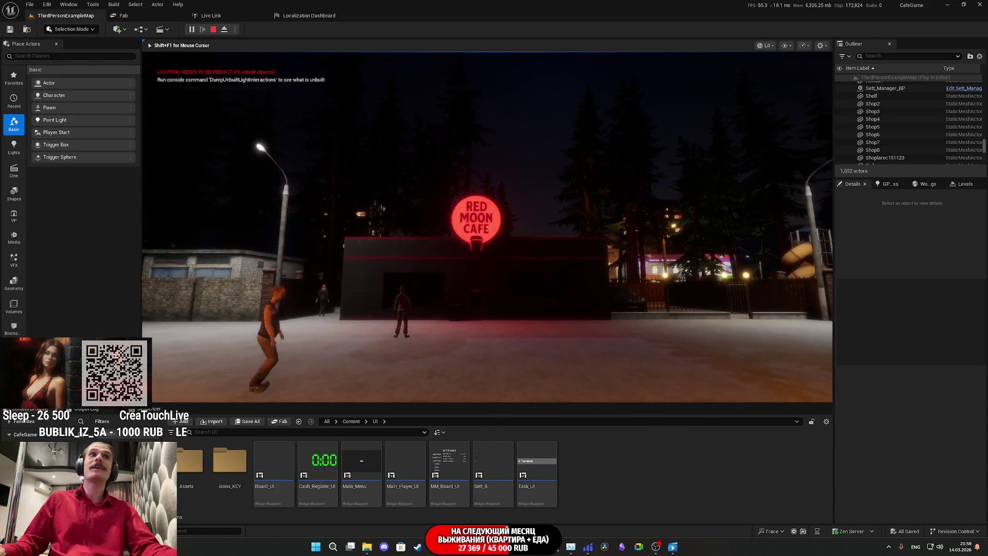
{"action": "key", "text": "w"}
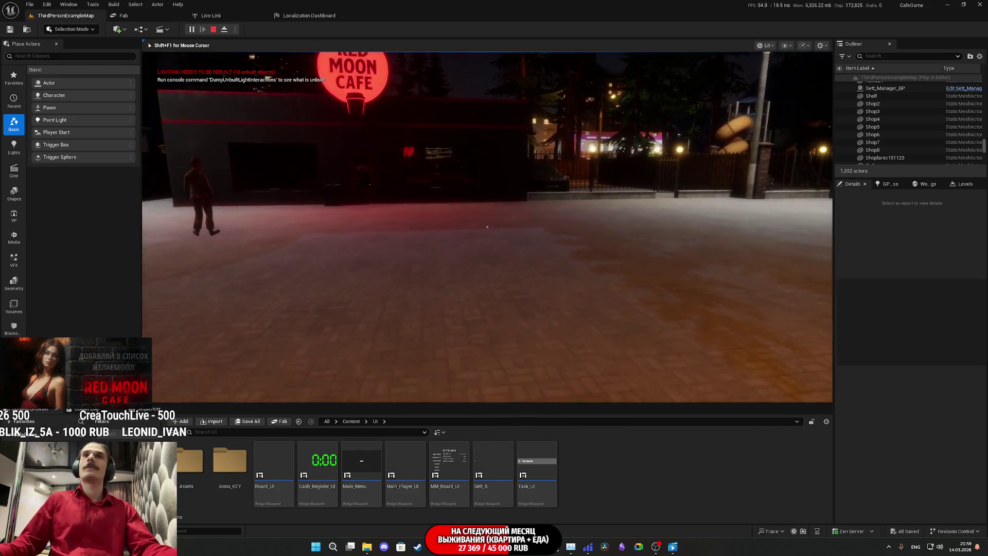
{"action": "key", "text": "w"}
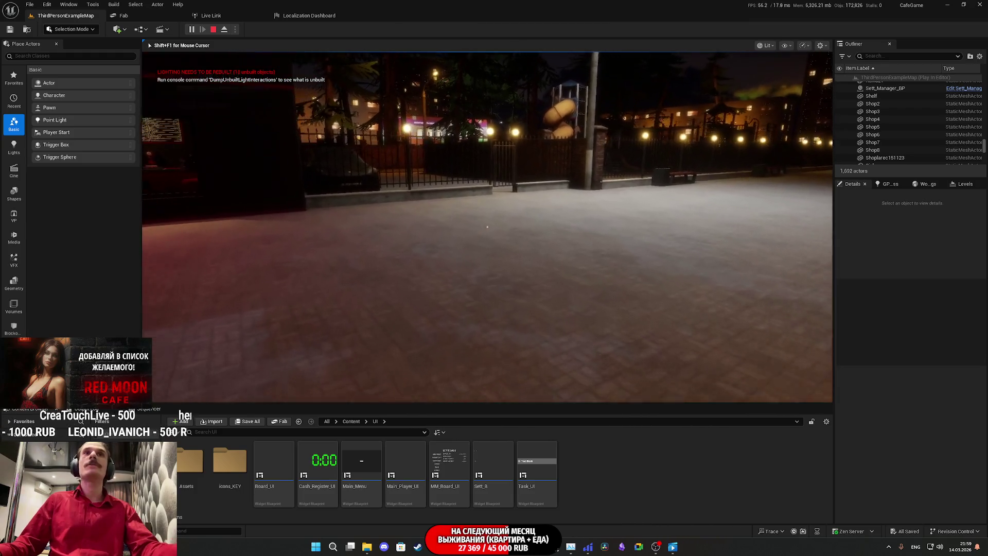
{"action": "key", "text": "w"}
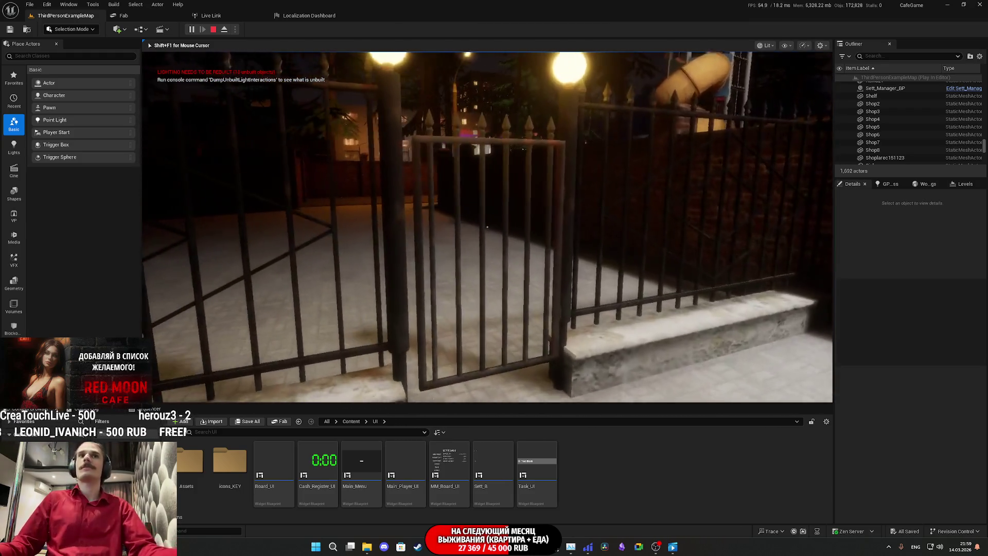
{"action": "key", "text": "w"}
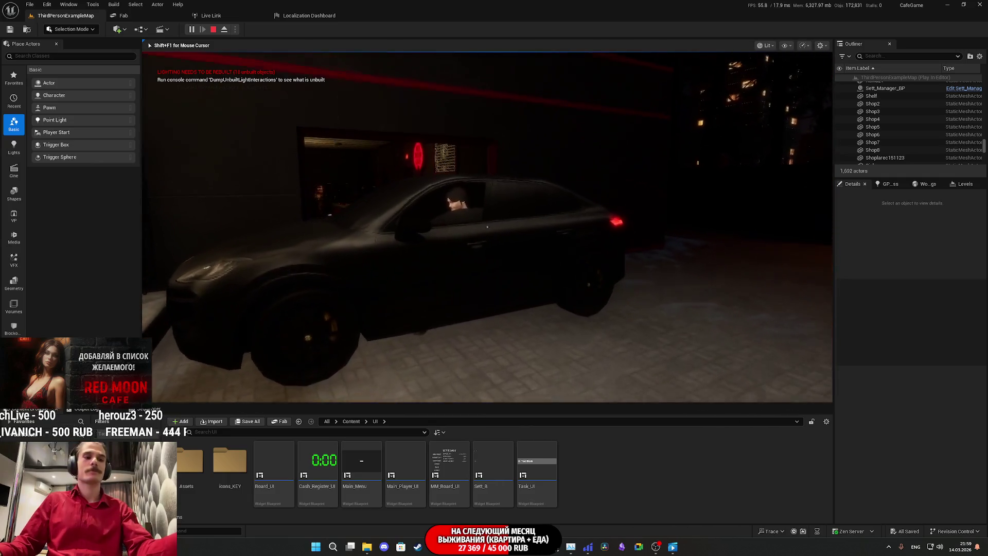
{"action": "key", "text": "w"}
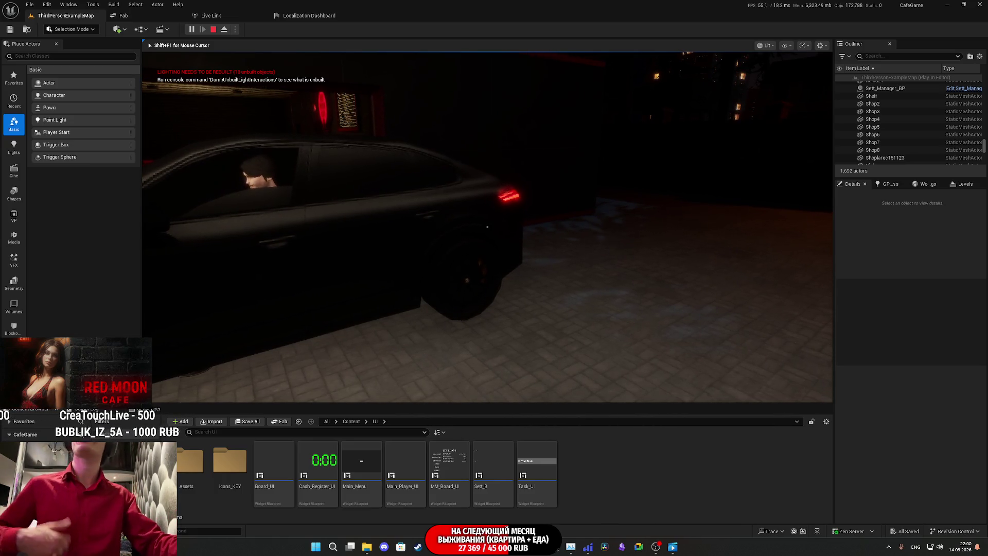
{"action": "key", "text": "Escape"}
{"action": "key", "text": "F11"}
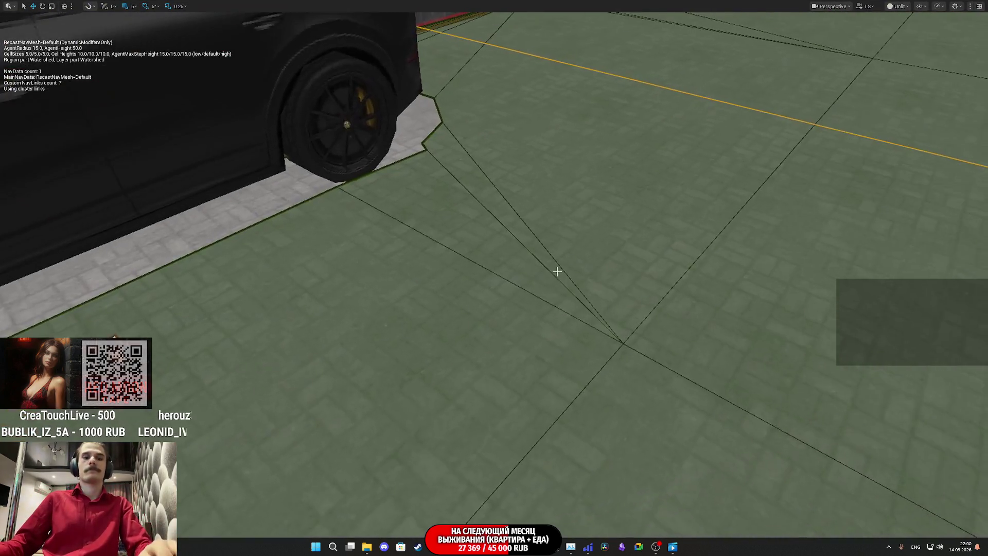
Turn off Input Enable For End? on the Task_02_2_CMT trigger after play-testing.
{"action": "key", "text": "F11"}
{"action": "left_click_drag", "start_coordinate": [558, 264], "coordinate": [560, 256]}
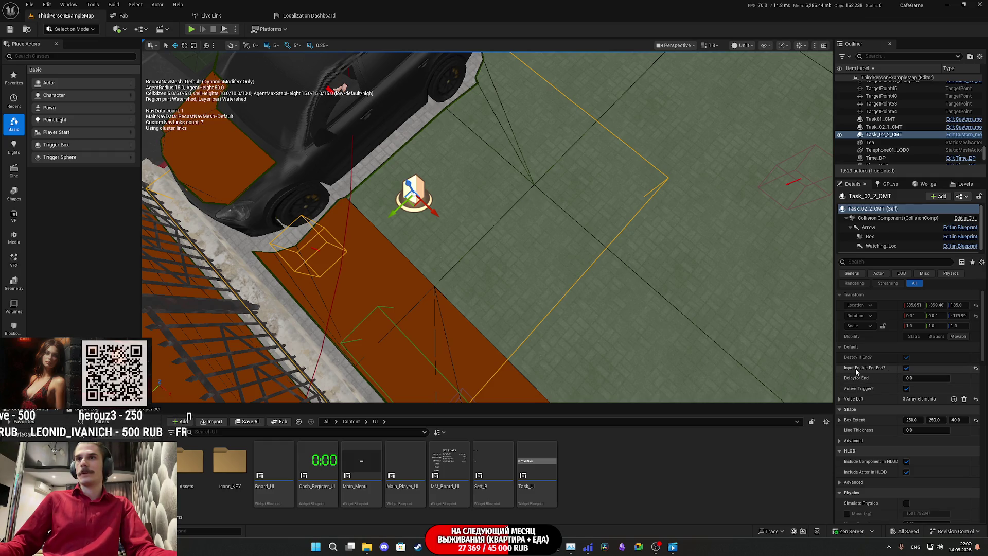
{"action": "left_click", "coordinate": [906, 368]}
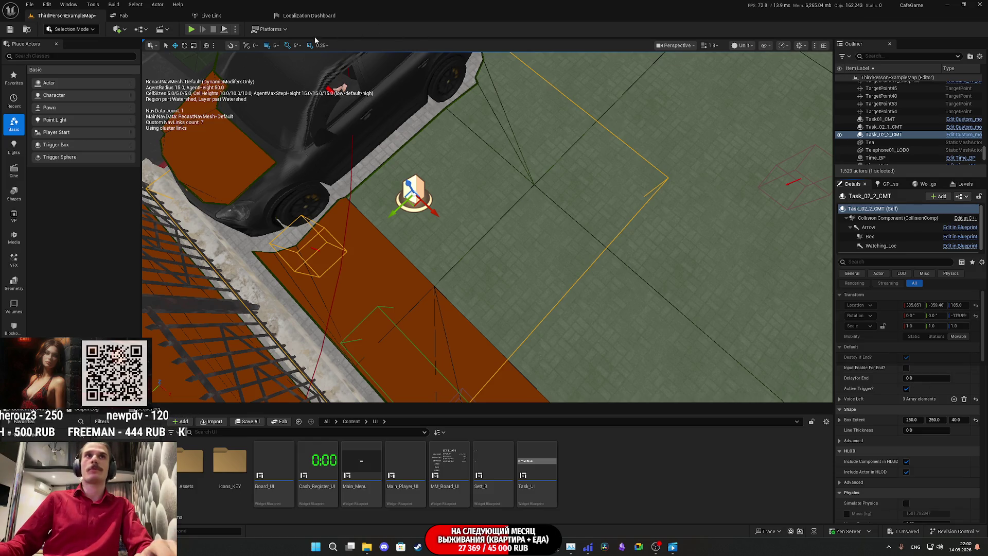
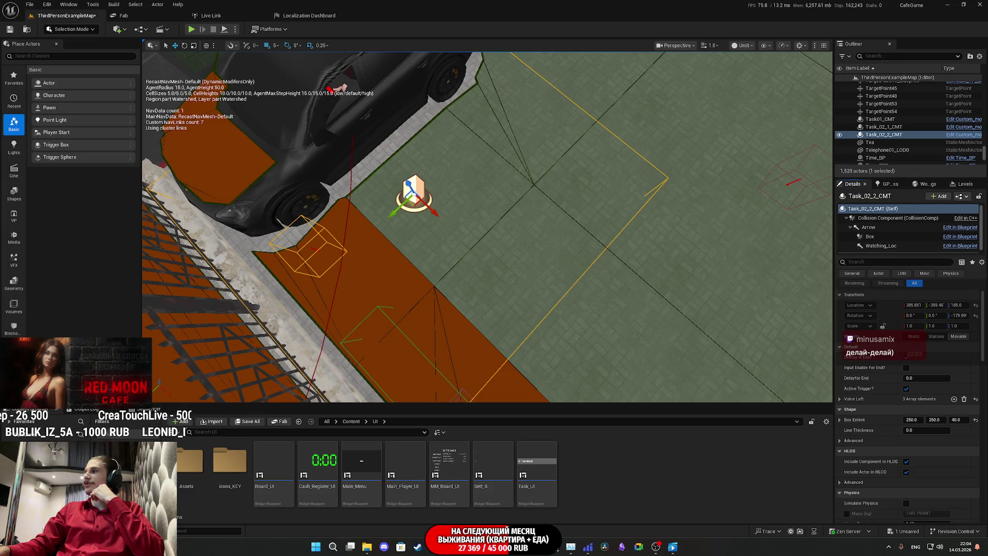
Orbit around the Task_02_2_CMT trigger and hide the navigation mesh display with P.
{"action": "left_click_drag", "start_coordinate": [570, 284], "coordinate": [567, 277]}
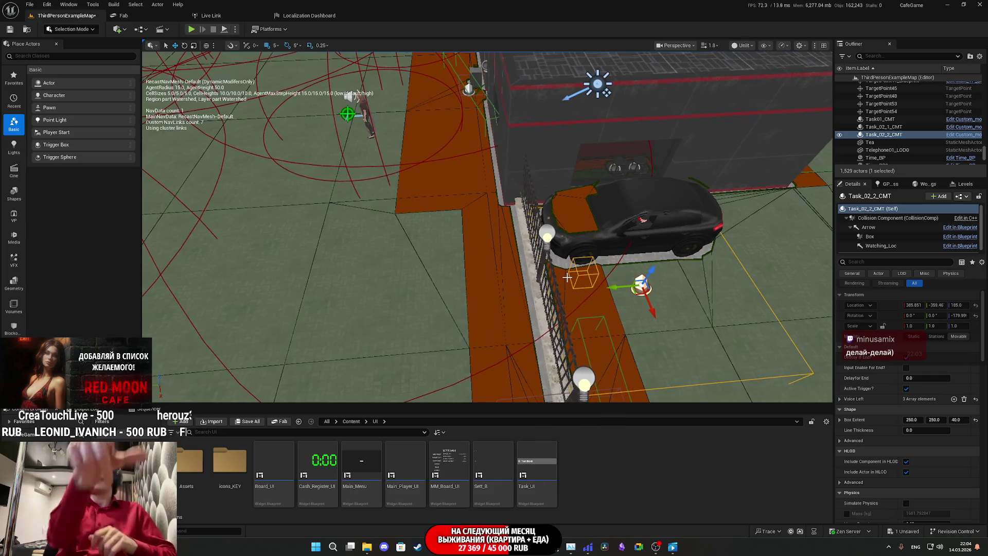
{"action": "key", "text": "p"}
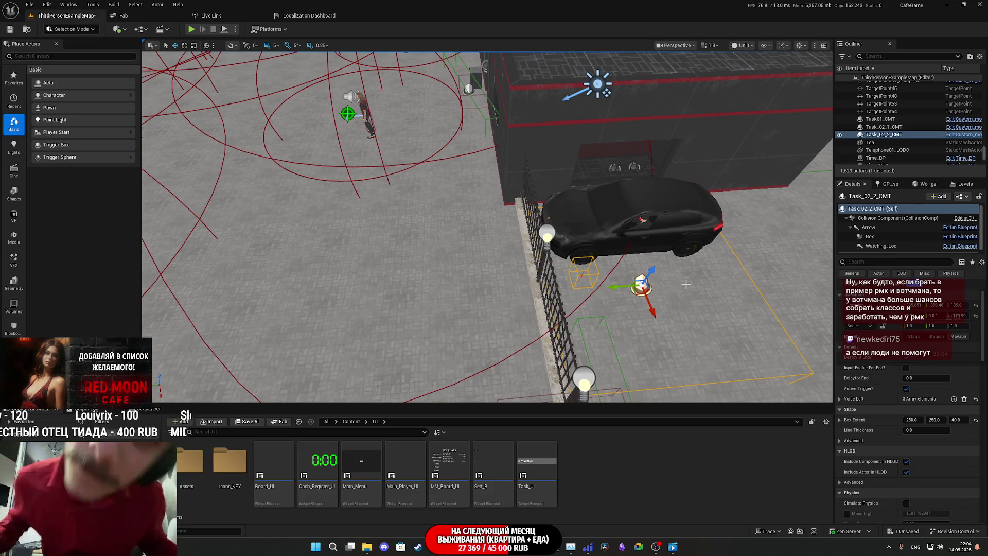
{"action": "scroll", "coordinate": [744, 265], "scroll_direction": "up", "scroll_amount": 5}
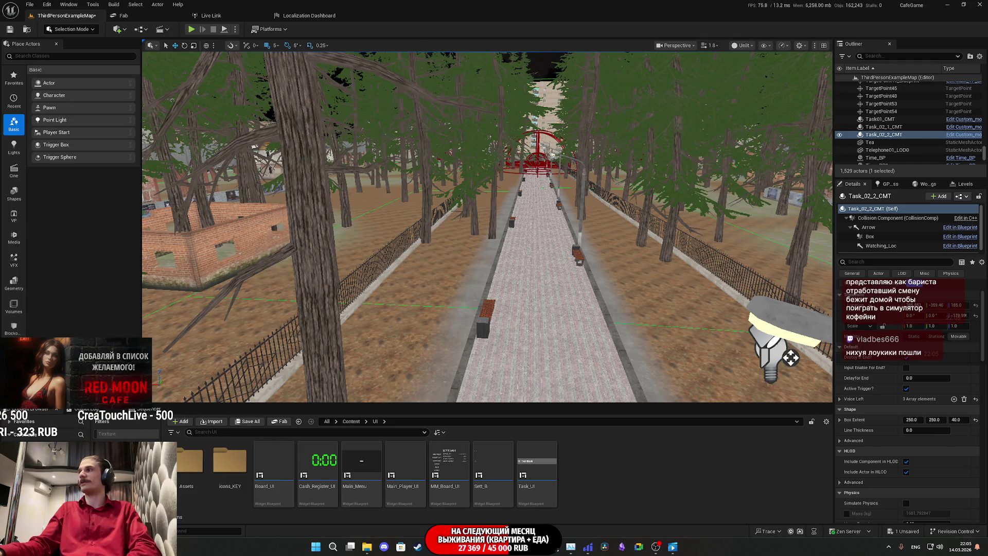
{"action": "mouse_move", "coordinate": [791, 358]}
{"action": "left_mouse_down"}
{"action": "mouse_move", "coordinate": [515, 319]}
{"action": "mouse_move", "coordinate": [448, 325]}
{"action": "mouse_move", "coordinate": [496, 319]}
{"action": "left_mouse_up"}
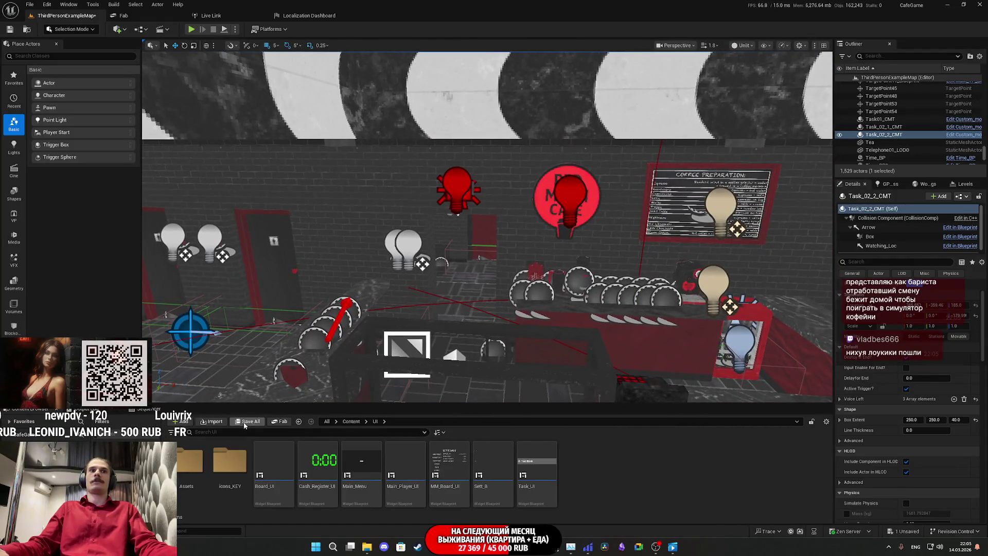
Save all modified content, including the level map, and turn the view toward the cafe's window seating.
{"action": "left_click", "coordinate": [245, 422]}
{"action": "left_click", "coordinate": [565, 355]}
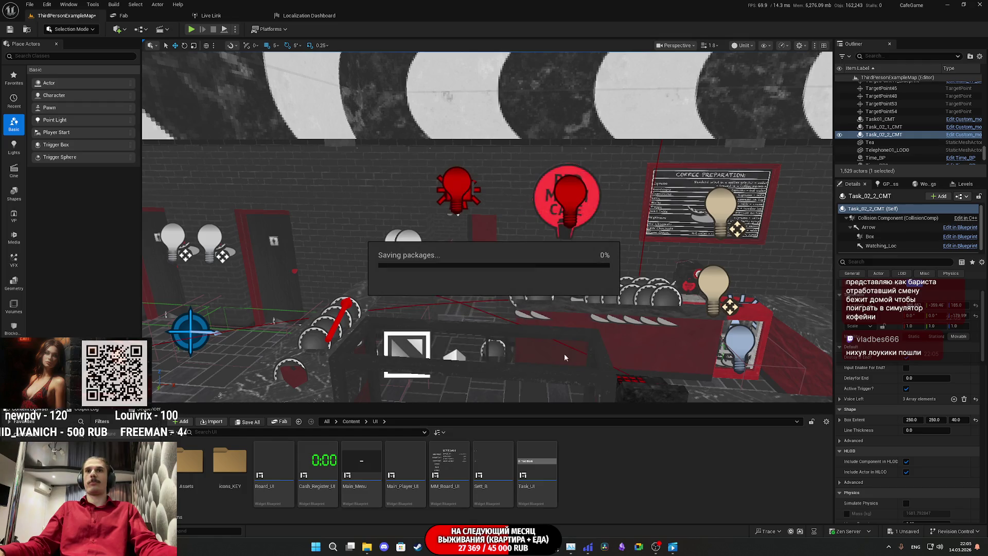
{"action": "left_click_drag", "start_coordinate": [597, 286], "coordinate": [597, 286]}
{"action": "left_click_drag", "start_coordinate": [513, 351], "coordinate": [514, 352]}
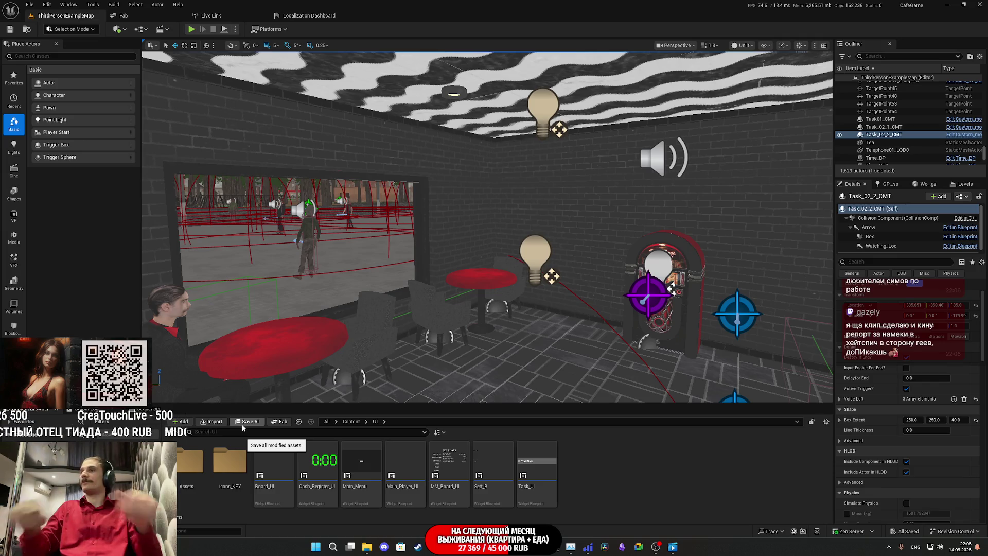
{"action": "key", "text": "w"}
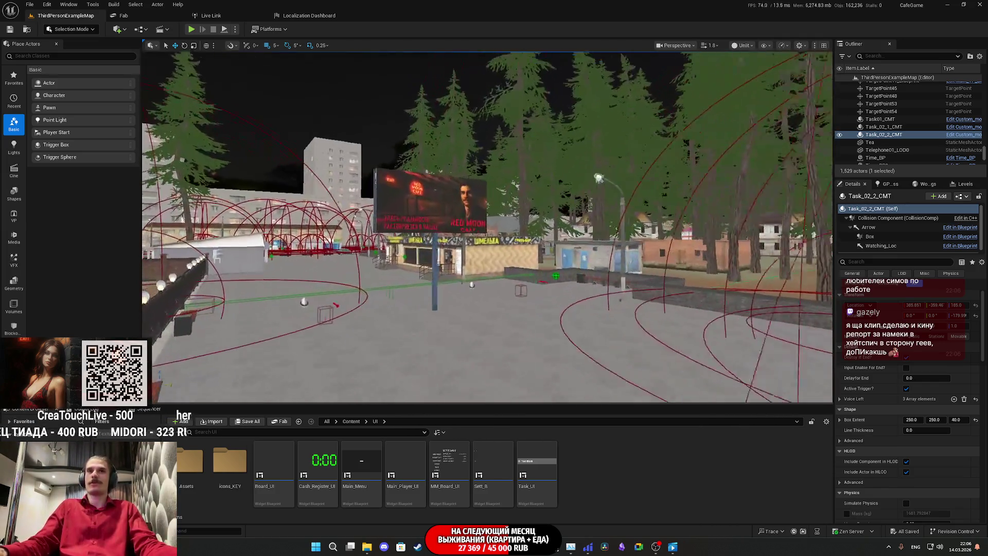
{"action": "key", "text": "w"}
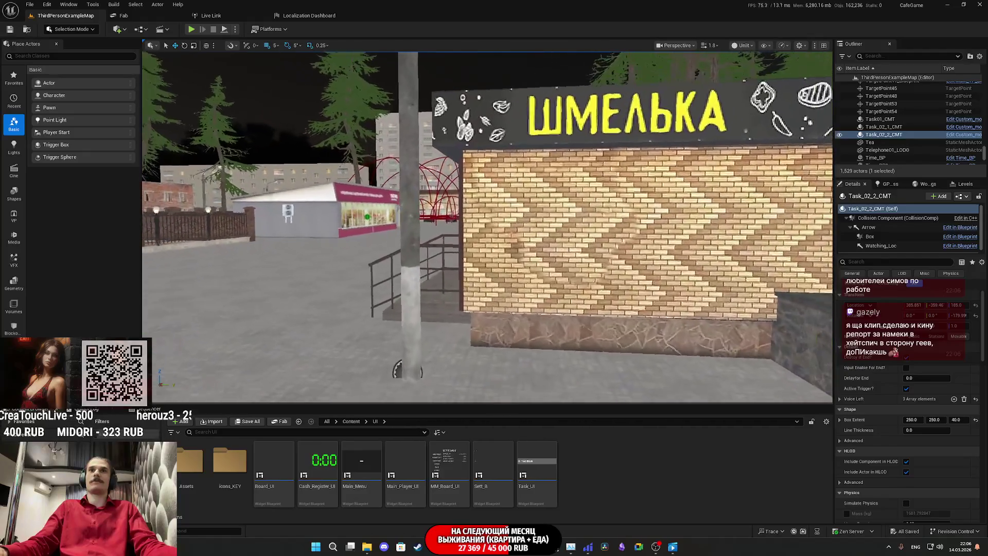
{"action": "key", "text": "s"}
{"action": "key", "text": "w"}
{"action": "left_click_drag", "start_coordinate": [484, 314], "coordinate": [491, 216]}
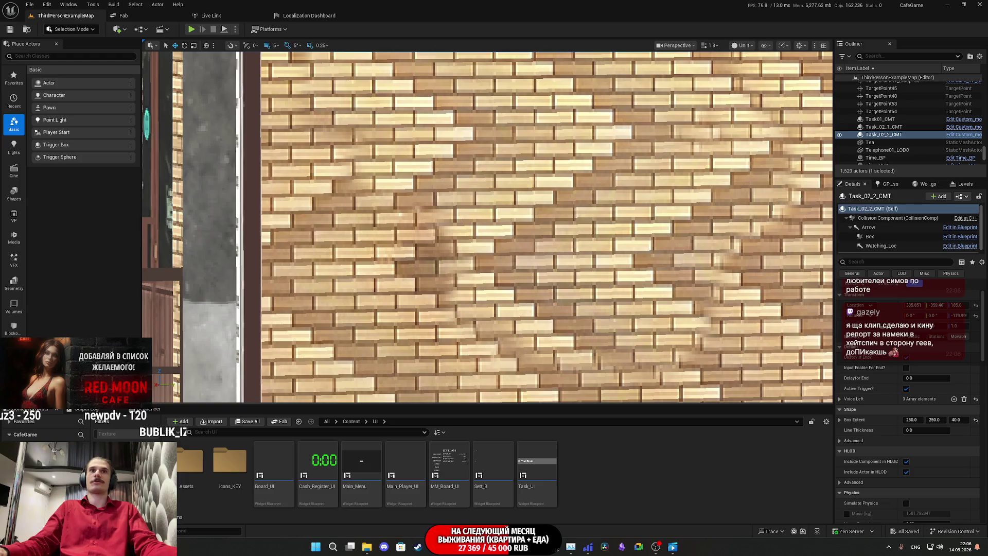
{"action": "key", "text": "f"}
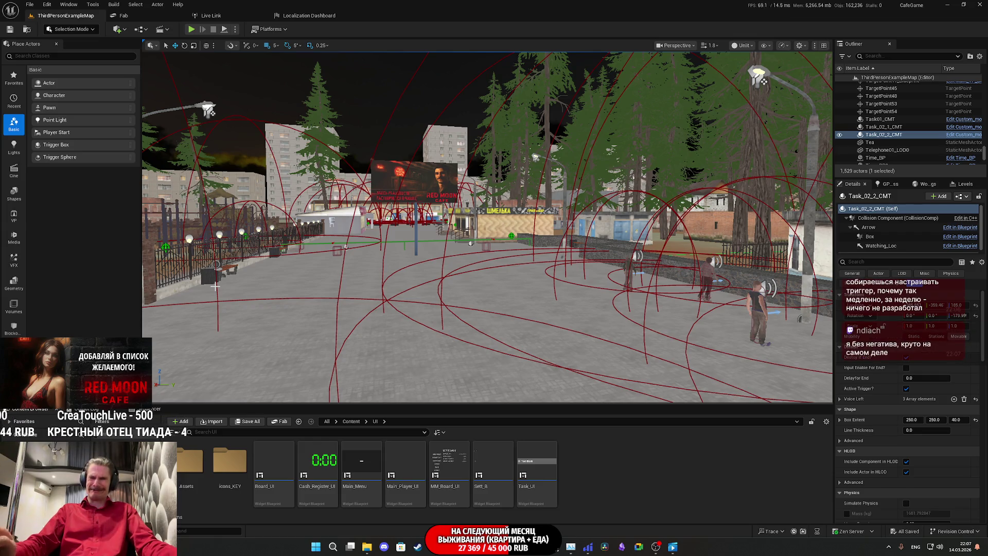
{"action": "left_click", "coordinate": [1, 3]}
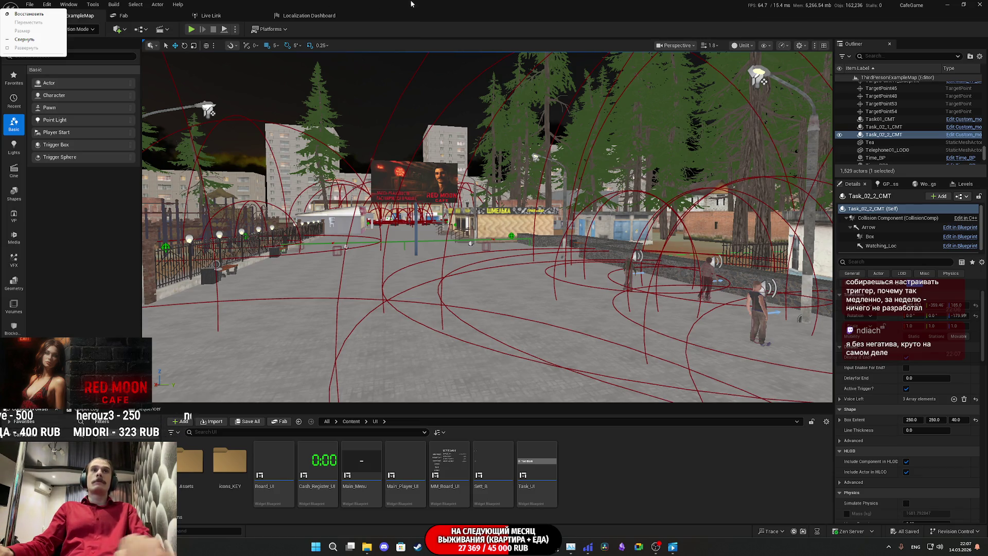
{"action": "key", "text": "Escape"}
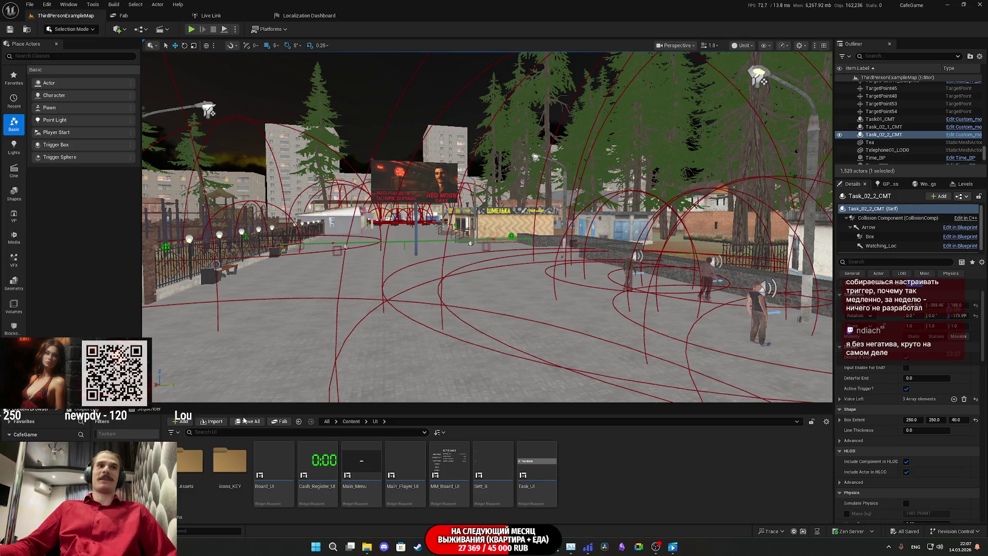
{"action": "scroll", "coordinate": [487, 226], "scroll_direction": "up", "scroll_amount": 5}
{"action": "mouse_move", "coordinate": [487, 226]}
{"action": "left_mouse_down"}
{"action": "mouse_move", "coordinate": [437, 232]}
{"action": "mouse_move", "coordinate": [412, 253]}
{"action": "mouse_move", "coordinate": [457, 439]}
{"action": "left_mouse_up"}
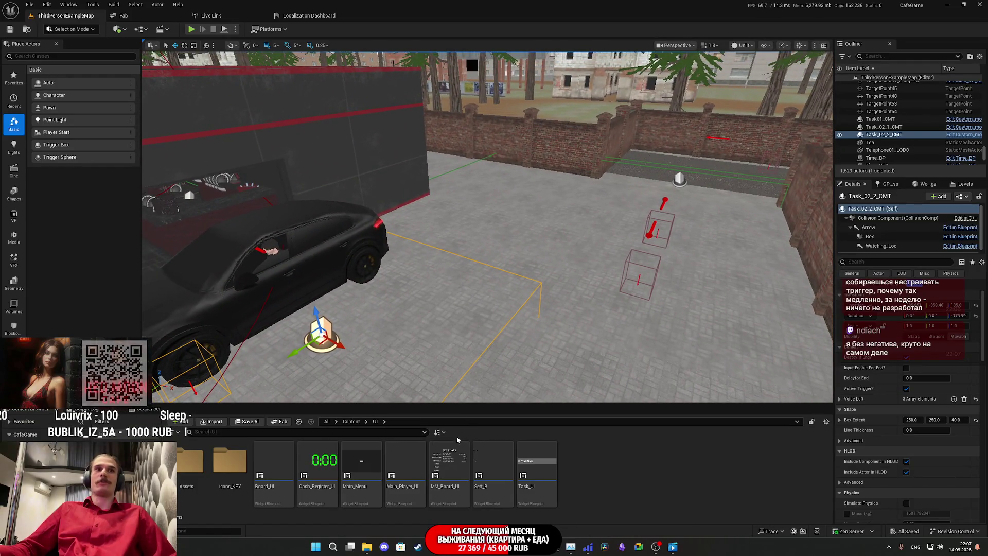
{"action": "key", "text": "1"}
{"action": "mouse_move", "coordinate": [487, 226]}
{"action": "left_mouse_down"}
{"action": "mouse_move", "coordinate": [476, 265]}
{"action": "mouse_move", "coordinate": [476, 221]}
{"action": "left_mouse_up"}
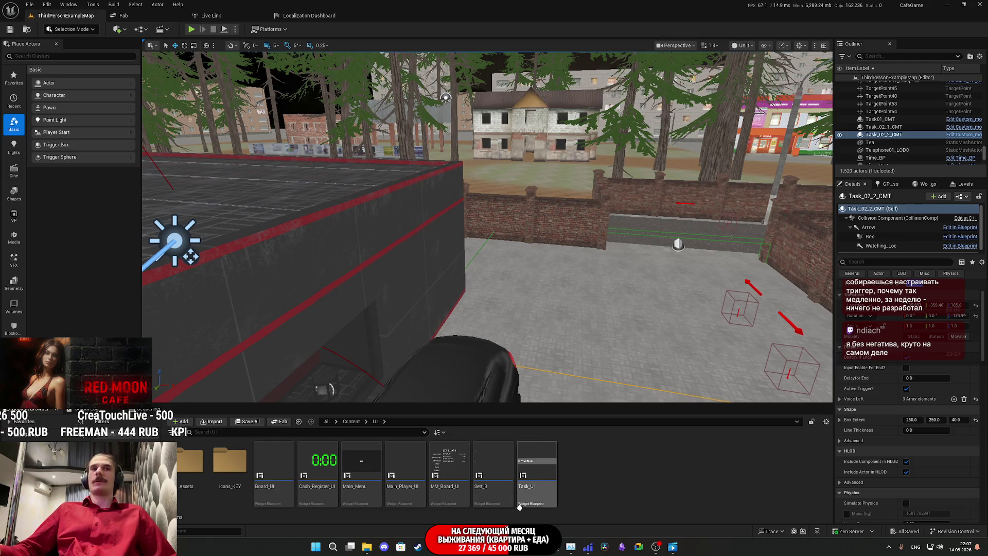
{"action": "mouse_move", "coordinate": [476, 232]}
{"action": "left_mouse_down"}
{"action": "mouse_move", "coordinate": [371, 227]}
{"action": "mouse_move", "coordinate": [371, 185]}
{"action": "mouse_move", "coordinate": [440, 262]}
{"action": "left_mouse_up"}
{"action": "left_click", "coordinate": [441, 262]}
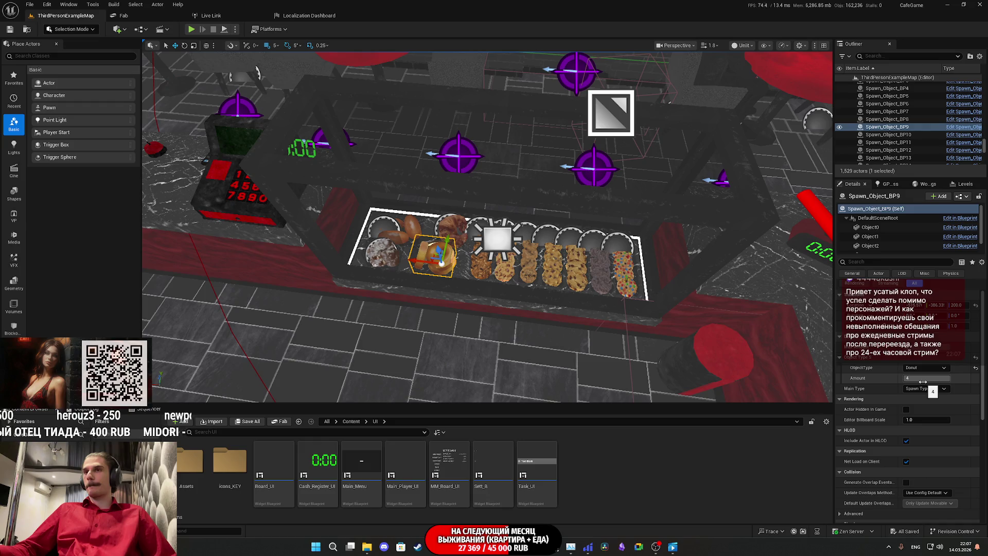
Change the Spawn_Object_BP9 donut spawner's Amount to 3 and save the map.
{"action": "mouse_move", "coordinate": [932, 380]}
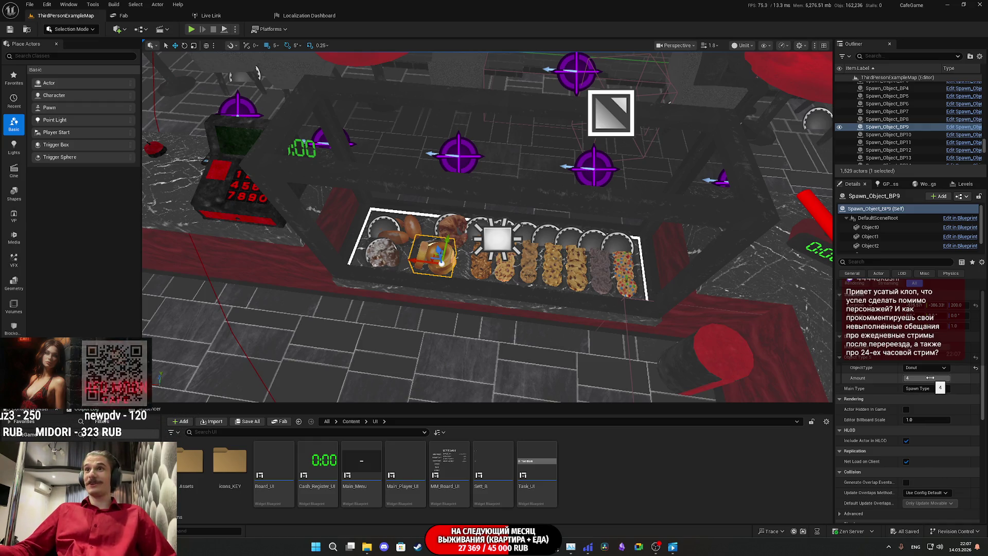
{"action": "left_click", "coordinate": [926, 378]}
{"action": "type", "text": "3"}
{"action": "left_click_drag", "start_coordinate": [476, 310], "coordinate": [469, 309]}
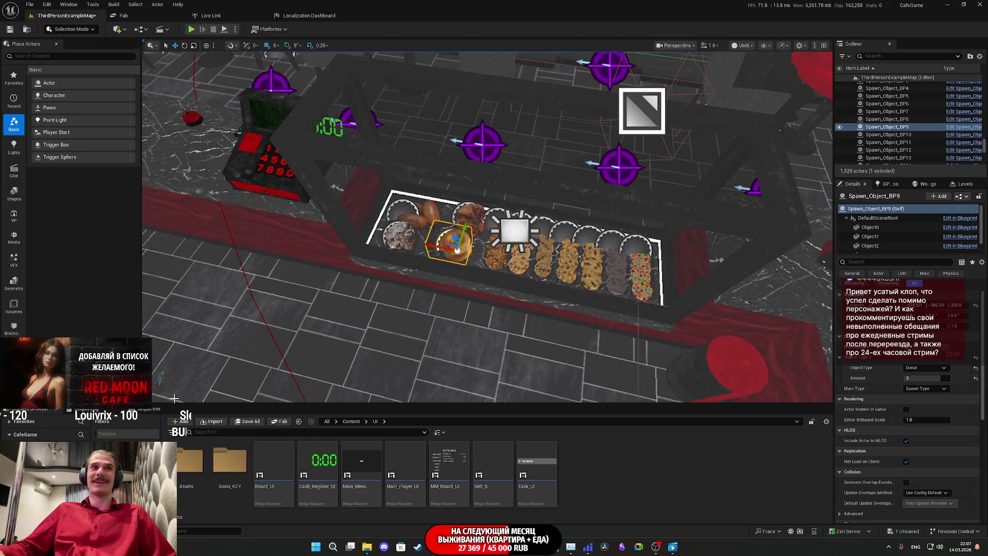
{"action": "key", "text": "ctrl+s"}
{"action": "left_click", "coordinate": [552, 362]}
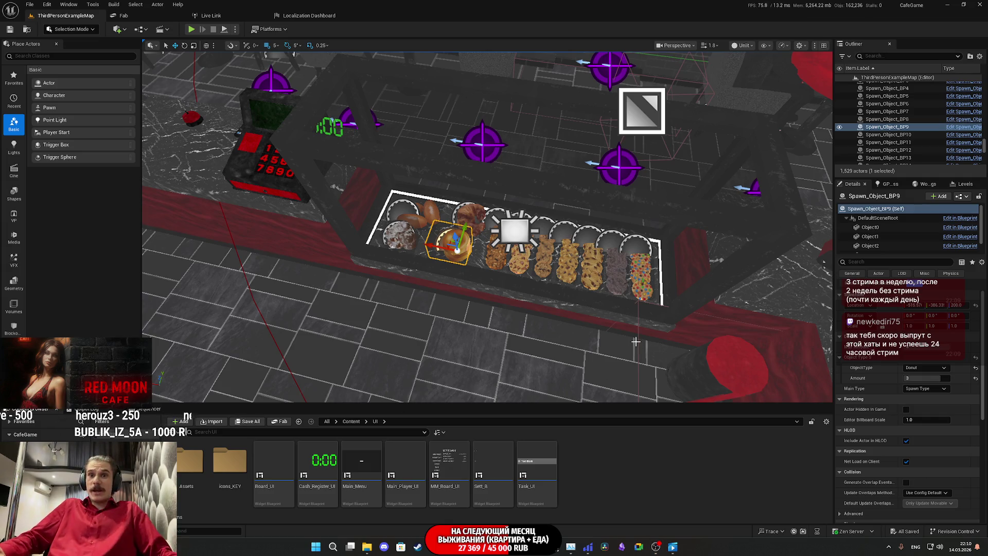
{"action": "left_click_drag", "start_coordinate": [670, 332], "coordinate": [669, 332]}
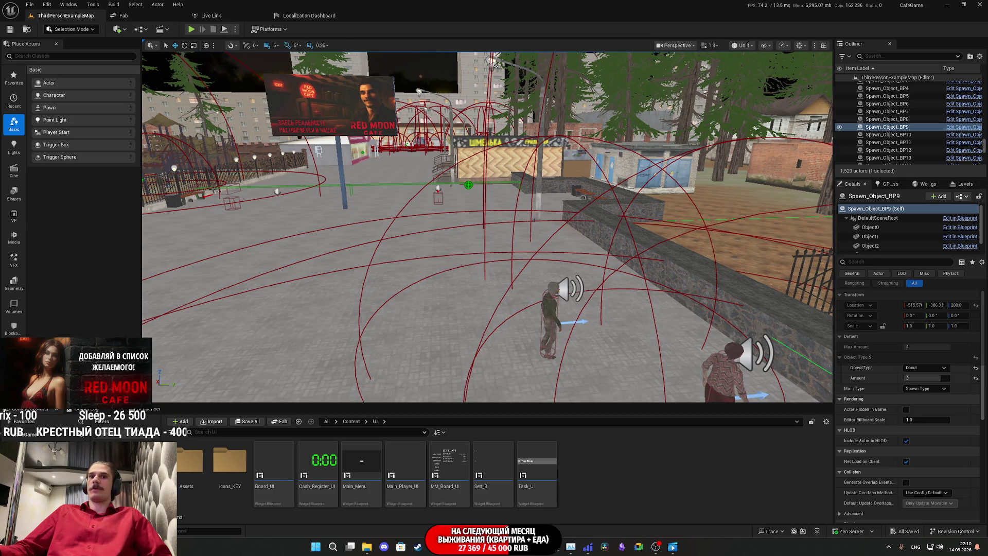
{"action": "left_click_drag", "start_coordinate": [669, 331], "coordinate": [669, 332]}
{"action": "left_click_drag", "start_coordinate": [575, 298], "coordinate": [575, 298]}
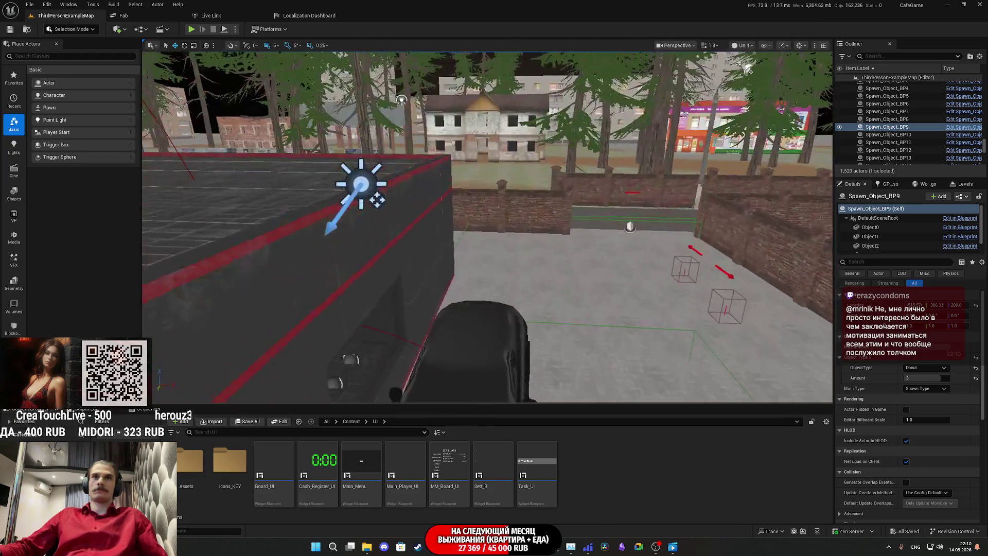
{"action": "key", "text": "f"}
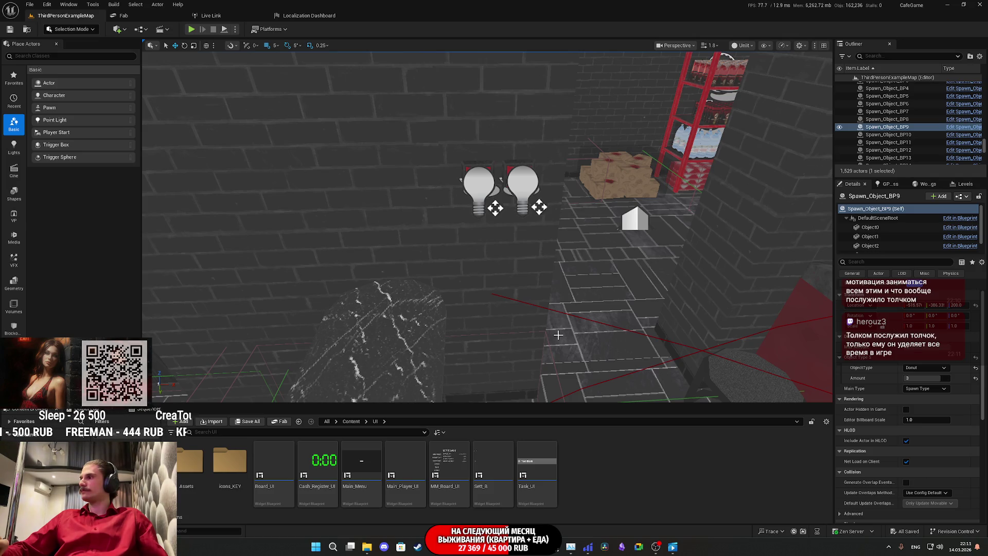
{"action": "mouse_move", "coordinate": [577, 290]}
{"action": "left_mouse_down"}
{"action": "mouse_move", "coordinate": [608, 278]}
{"action": "mouse_move", "coordinate": [643, 293]}
{"action": "mouse_move", "coordinate": [633, 329]}
{"action": "mouse_move", "coordinate": [561, 283]}
{"action": "mouse_move", "coordinate": [579, 284]}
{"action": "left_mouse_up"}
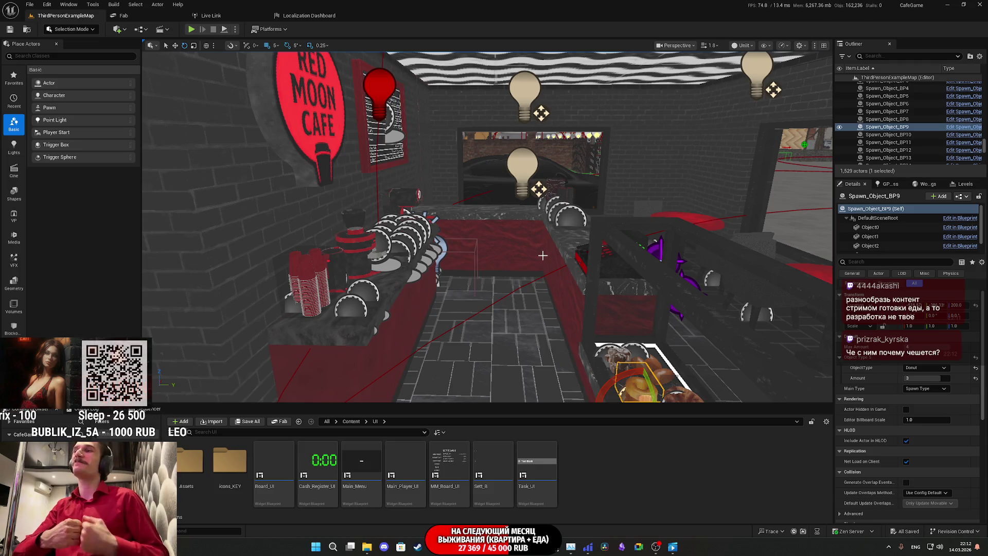
{"action": "mouse_move", "coordinate": [542, 256]}
{"action": "left_mouse_down"}
{"action": "mouse_move", "coordinate": [566, 243]}
{"action": "mouse_move", "coordinate": [541, 238]}
{"action": "mouse_move", "coordinate": [556, 246]}
{"action": "left_mouse_up"}
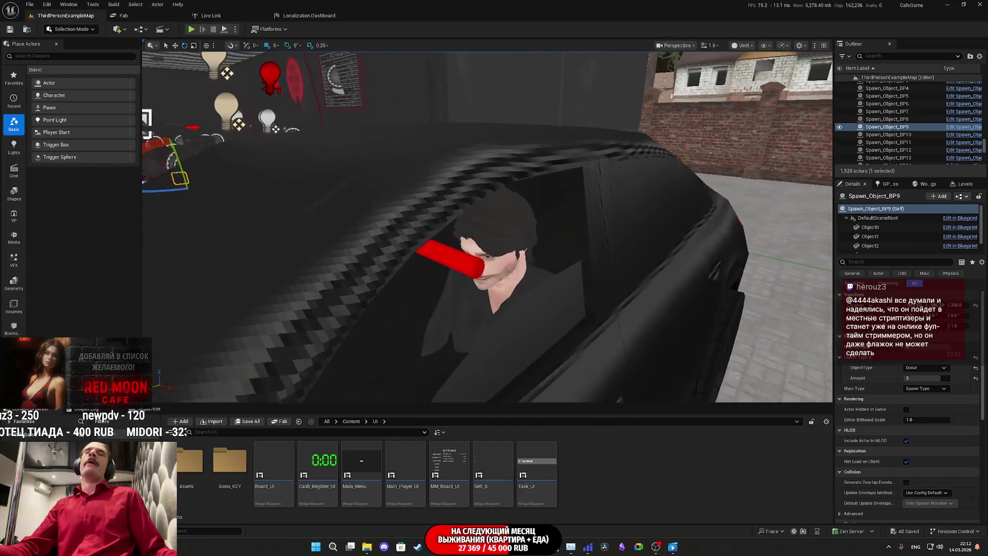
Select the driver in the black car and give him the Male_BShirt skeletal mesh.
{"action": "left_click", "coordinate": [521, 241]}
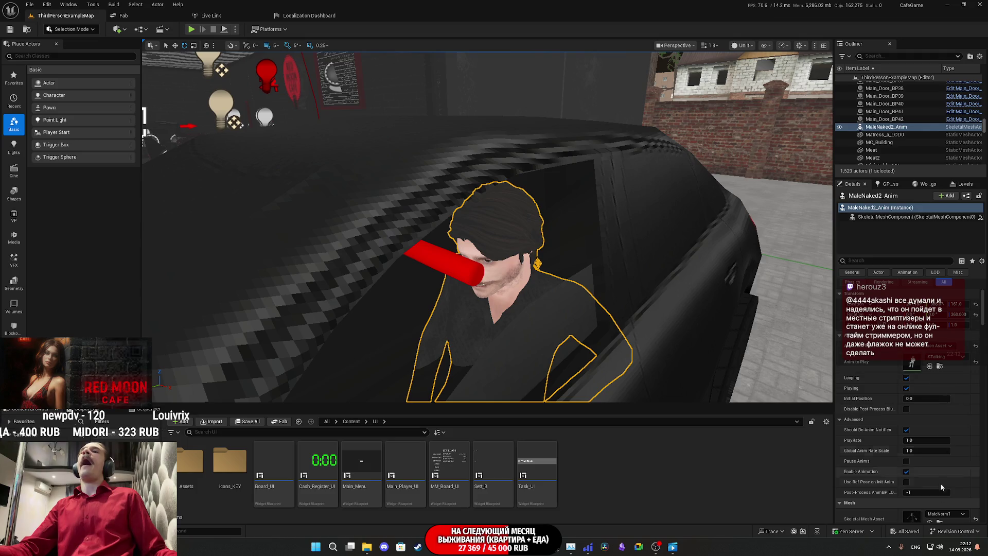
{"action": "left_click_drag", "start_coordinate": [556, 246], "coordinate": [557, 247]}
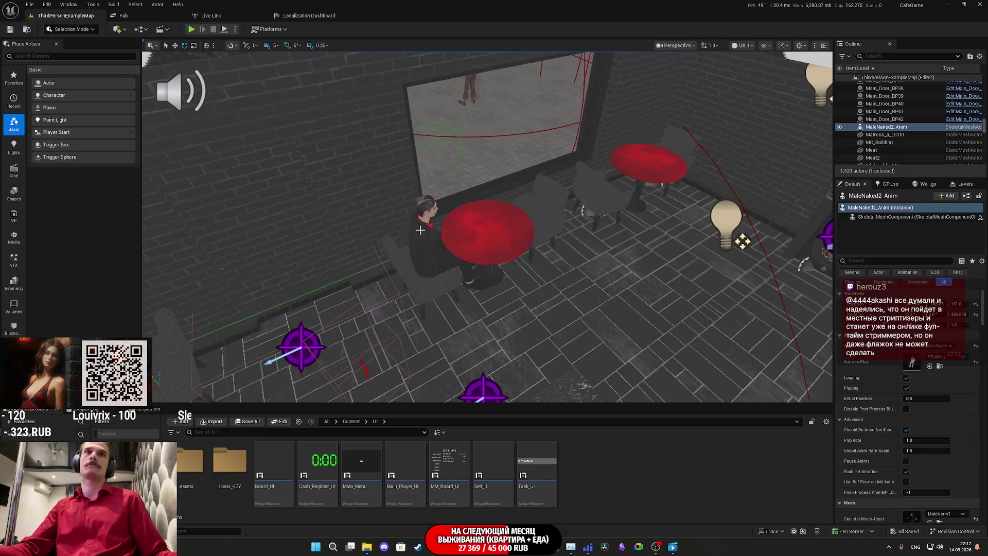
{"action": "left_click", "coordinate": [427, 237]}
{"action": "scroll", "coordinate": [922, 412], "scroll_direction": "down", "scroll_amount": 2}
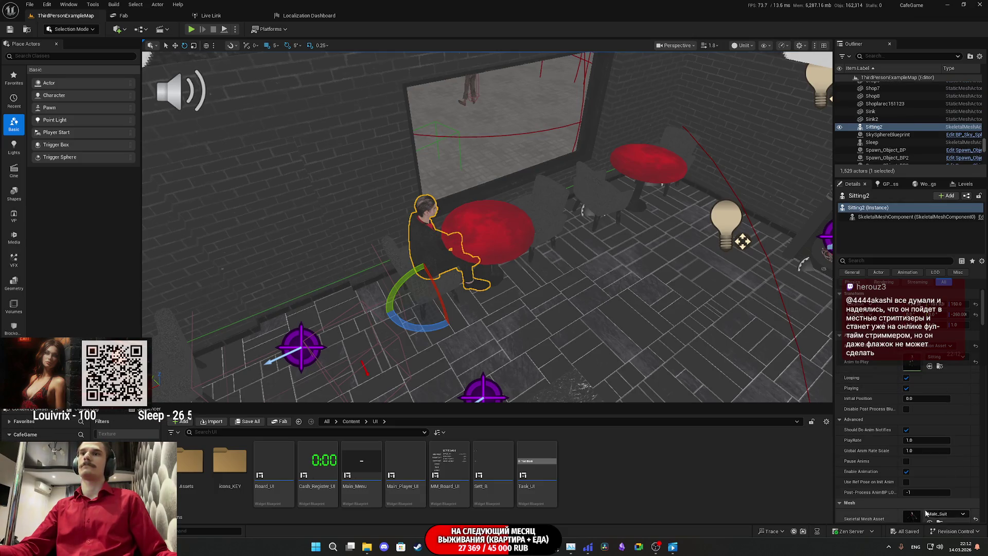
{"action": "left_click", "coordinate": [929, 473]}
{"action": "left_click_drag", "start_coordinate": [488, 226], "coordinate": [492, 228]}
{"action": "key", "text": "f"}
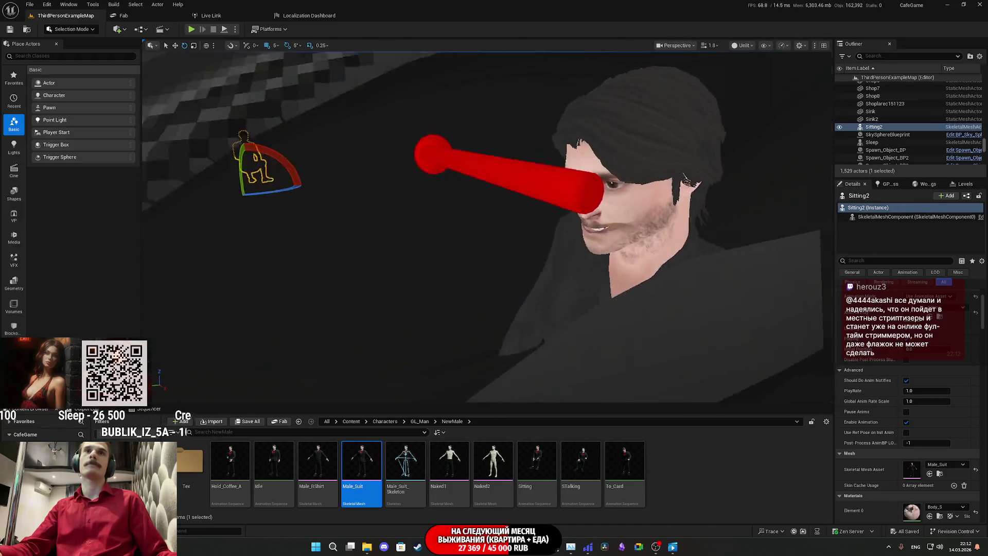
{"action": "left_click", "coordinate": [567, 309]}
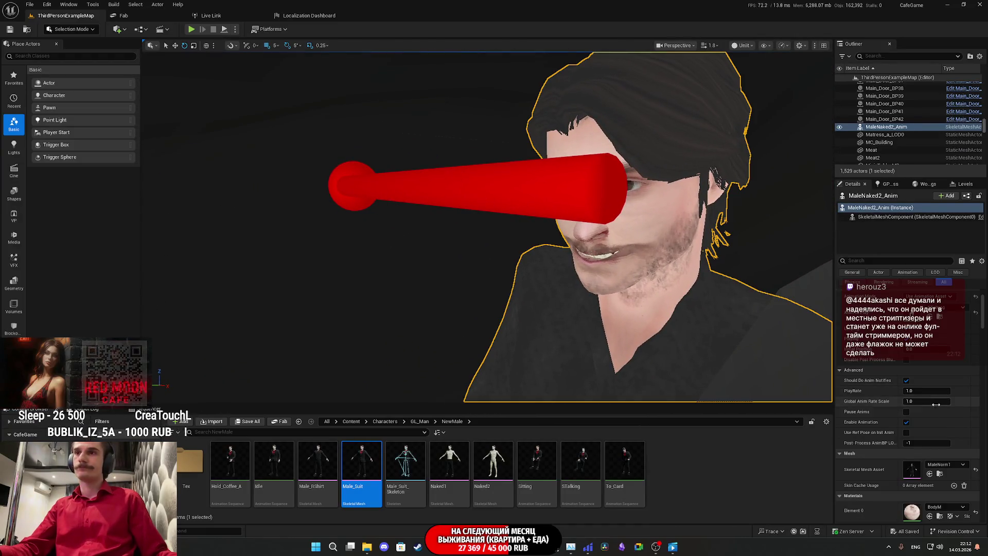
{"action": "left_click", "coordinate": [317, 461]}
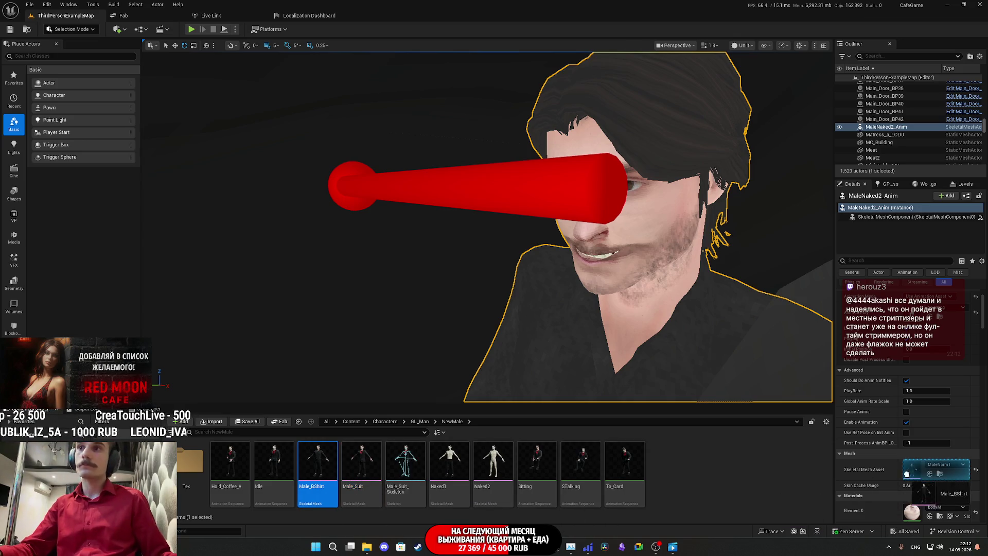
{"action": "left_click", "coordinate": [930, 473]}
Set the driver's Anim to Play to the STalking animation.
{"action": "left_click_drag", "start_coordinate": [650, 302], "coordinate": [566, 306]}
{"action": "mouse_move", "coordinate": [646, 294]}
{"action": "left_mouse_down"}
{"action": "mouse_move", "coordinate": [638, 242]}
{"action": "mouse_move", "coordinate": [644, 329]}
{"action": "mouse_move", "coordinate": [647, 298]}
{"action": "left_mouse_up"}
{"action": "scroll", "coordinate": [647, 298], "scroll_direction": "down", "scroll_amount": 3}
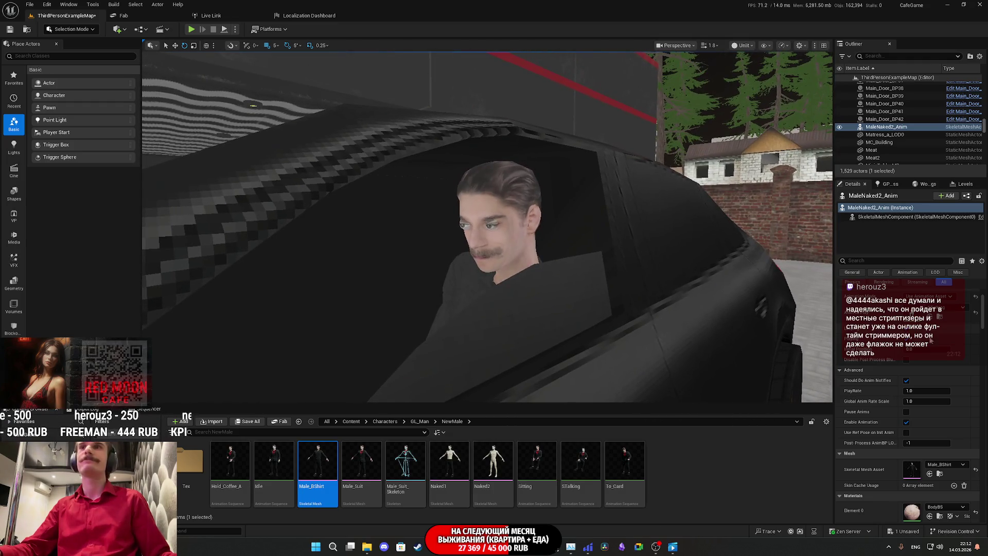
{"action": "left_click", "coordinate": [976, 313]}
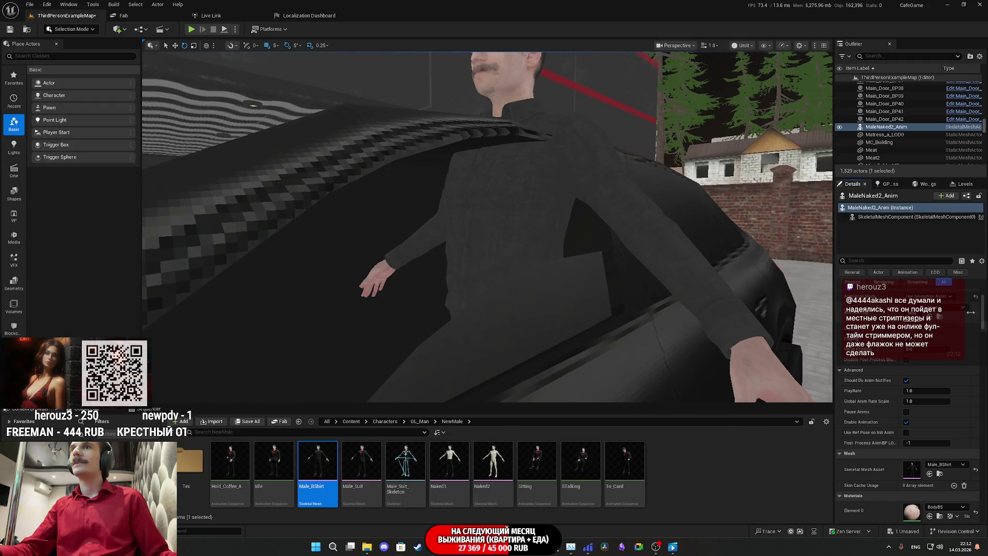
{"action": "left_click", "coordinate": [949, 308]}
{"action": "left_click", "coordinate": [910, 414]}
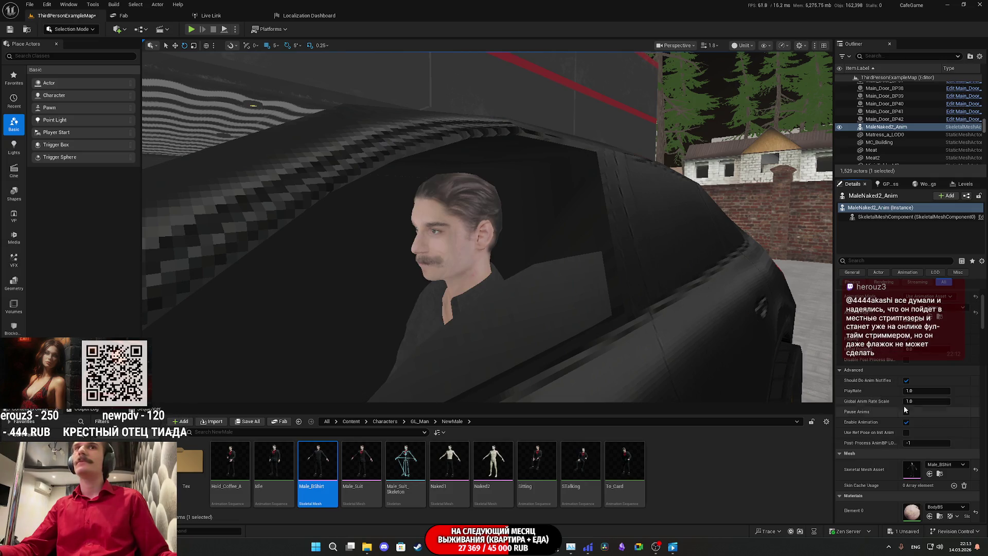
{"action": "scroll", "coordinate": [488, 226], "scroll_direction": "up", "scroll_amount": 5}
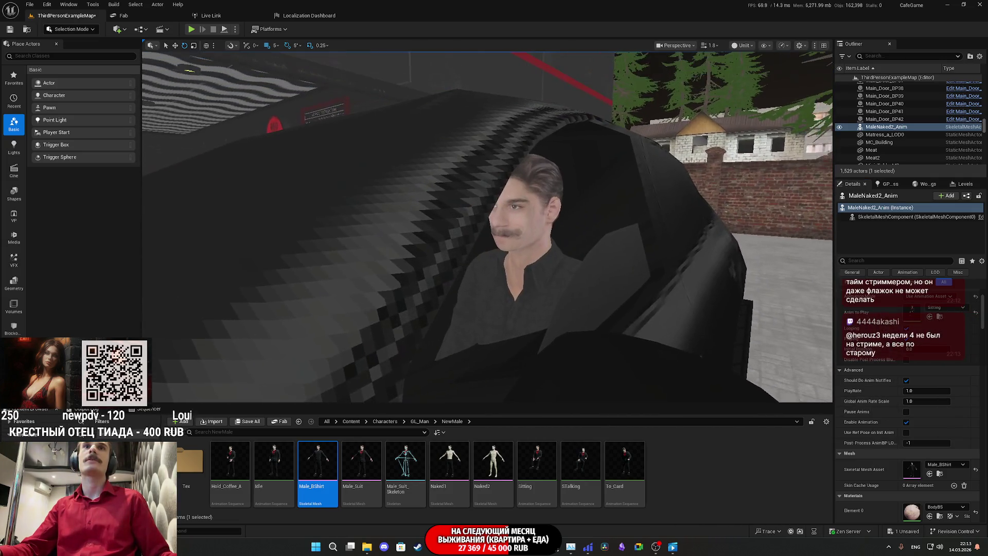
{"action": "scroll", "coordinate": [488, 226], "scroll_direction": "down", "scroll_amount": 5}
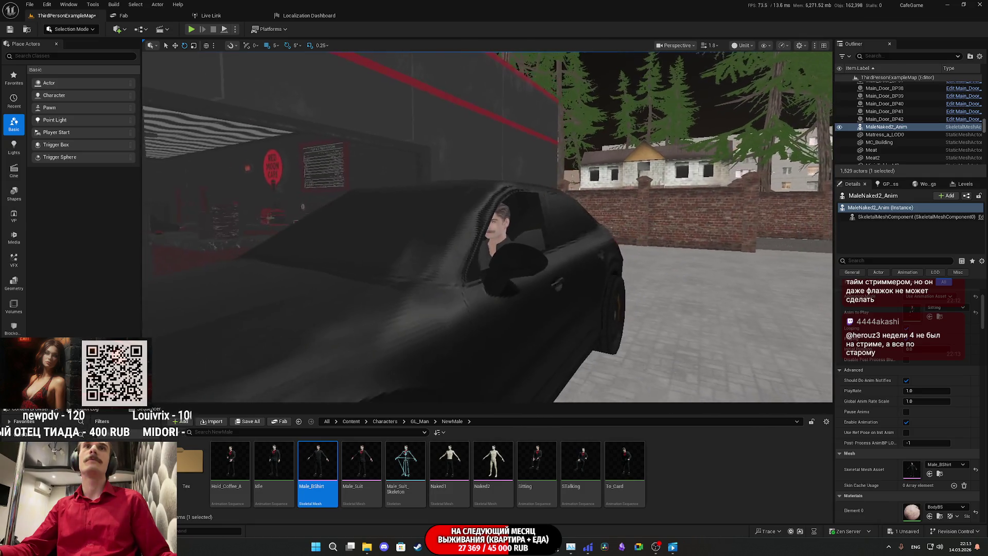
{"action": "scroll", "coordinate": [241, 244], "scroll_direction": "up", "scroll_amount": 5}
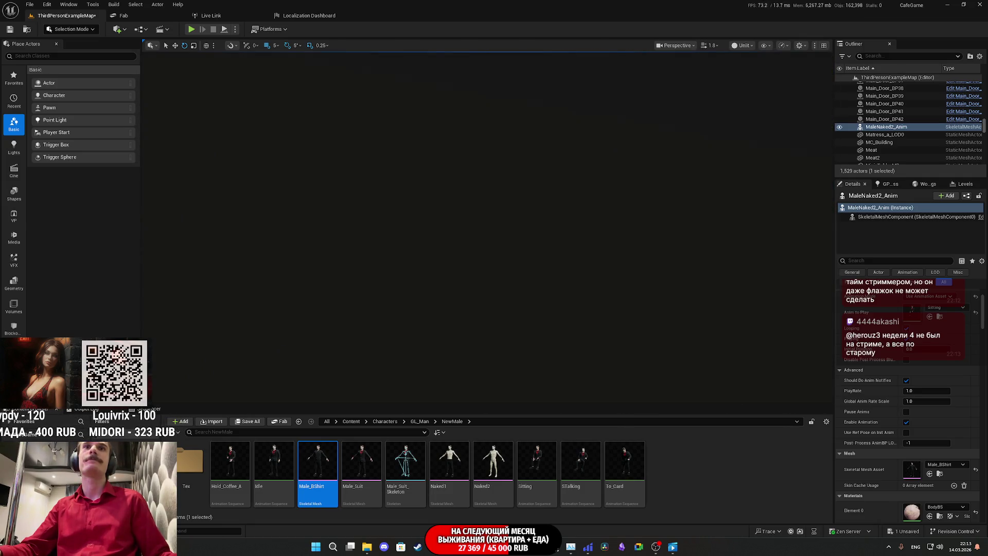
{"action": "scroll", "coordinate": [488, 226], "scroll_direction": "down", "scroll_amount": 5}
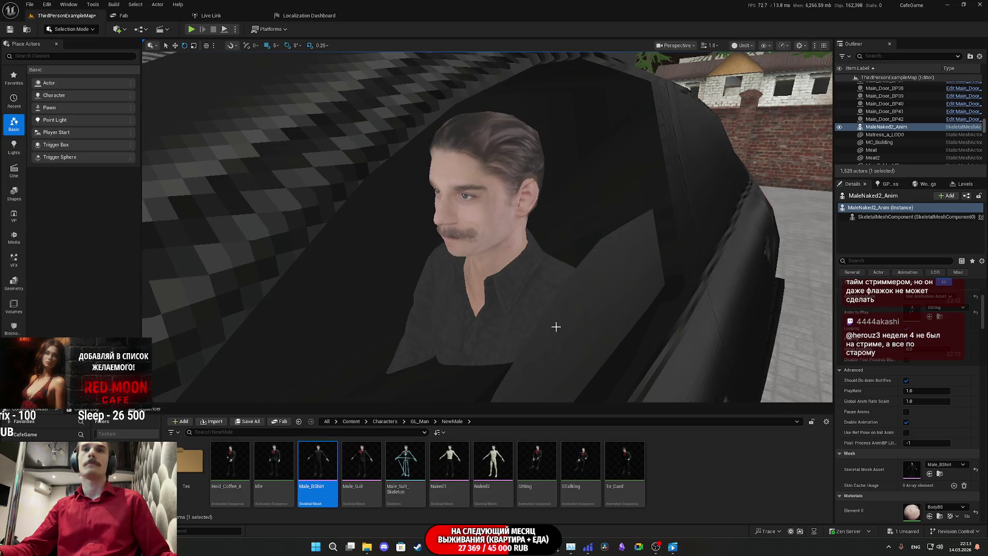
{"action": "mouse_move", "coordinate": [581, 463]}
{"action": "left_mouse_down"}
{"action": "mouse_move", "coordinate": [913, 406]}
{"action": "mouse_move", "coordinate": [916, 312]}
{"action": "left_mouse_up"}
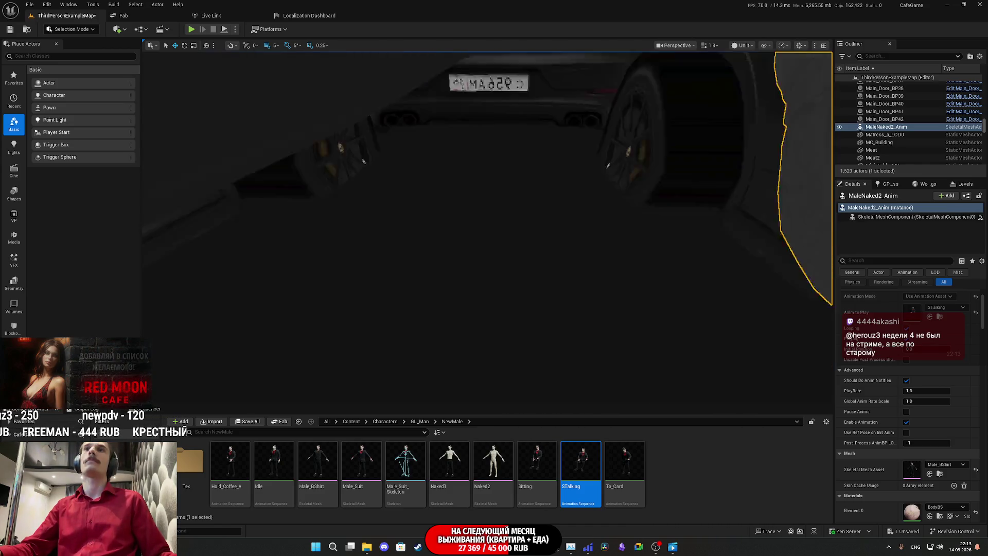
{"action": "scroll", "coordinate": [556, 280], "scroll_direction": "down", "scroll_amount": 5}
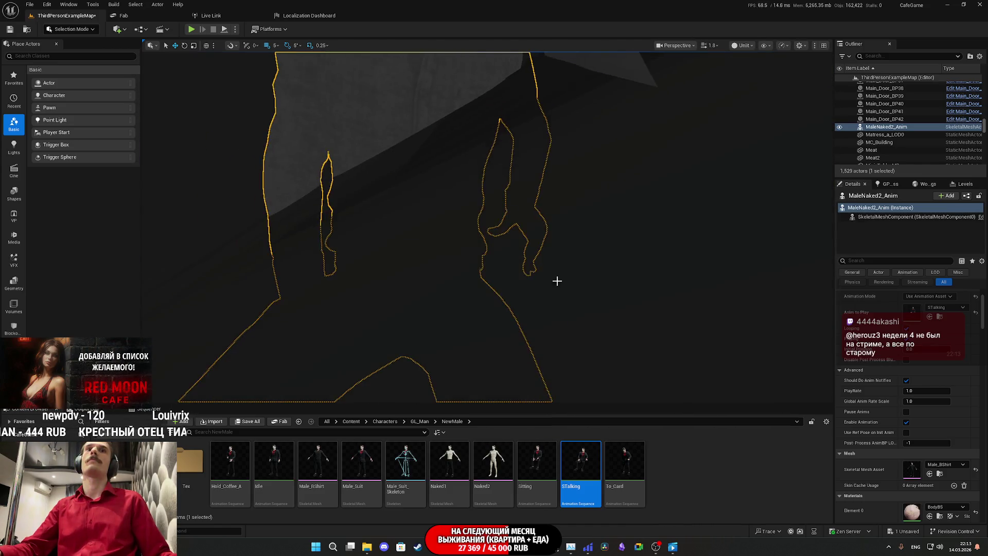
{"action": "scroll", "coordinate": [530, 318], "scroll_direction": "up", "scroll_amount": 5}
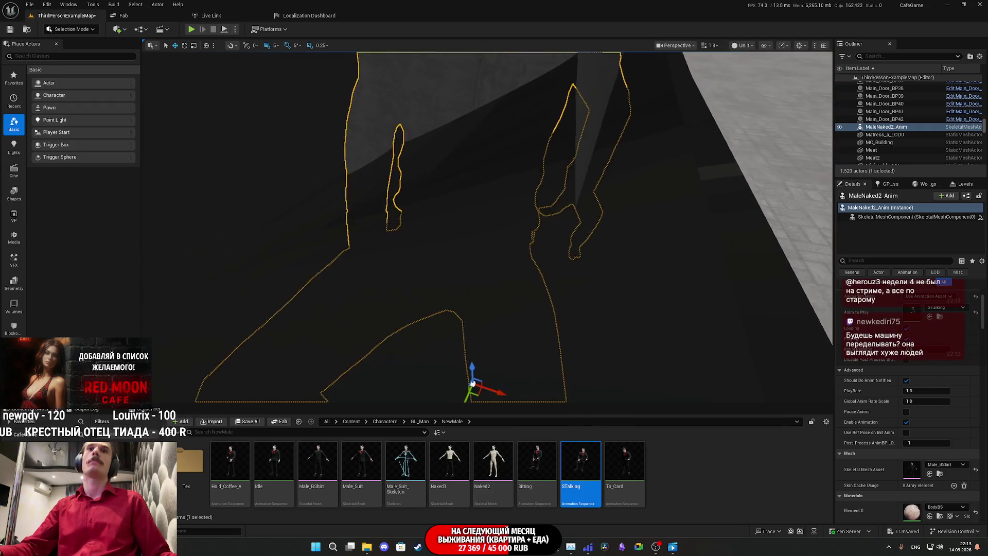
{"action": "scroll", "coordinate": [507, 339], "scroll_direction": "down", "scroll_amount": 6}
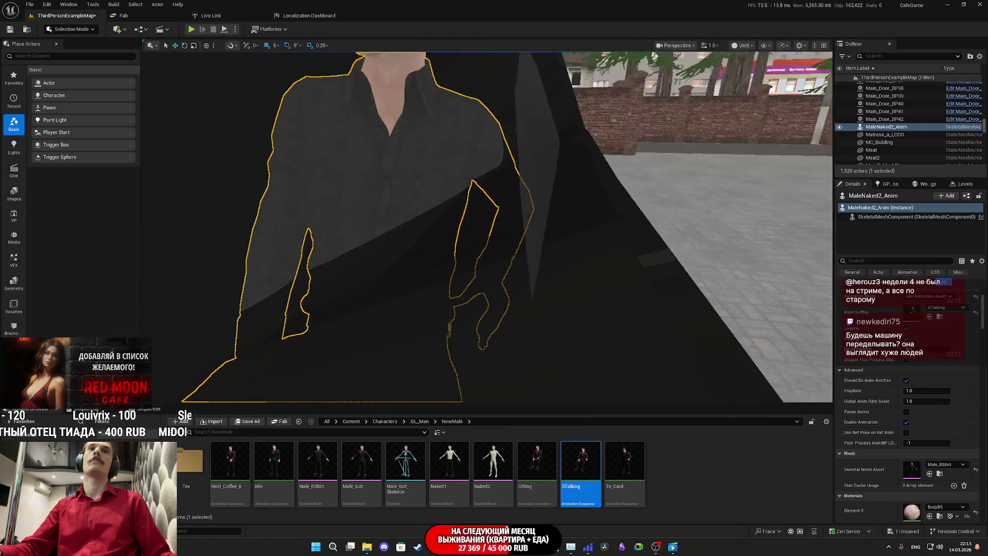
Frame the driver beside the car and save all unsaved changes, including the map.
{"action": "left_click_drag", "start_coordinate": [489, 329], "coordinate": [489, 329]}
{"action": "left_click_drag", "start_coordinate": [487, 364], "coordinate": [474, 357]}
{"action": "left_click", "coordinate": [251, 422]}
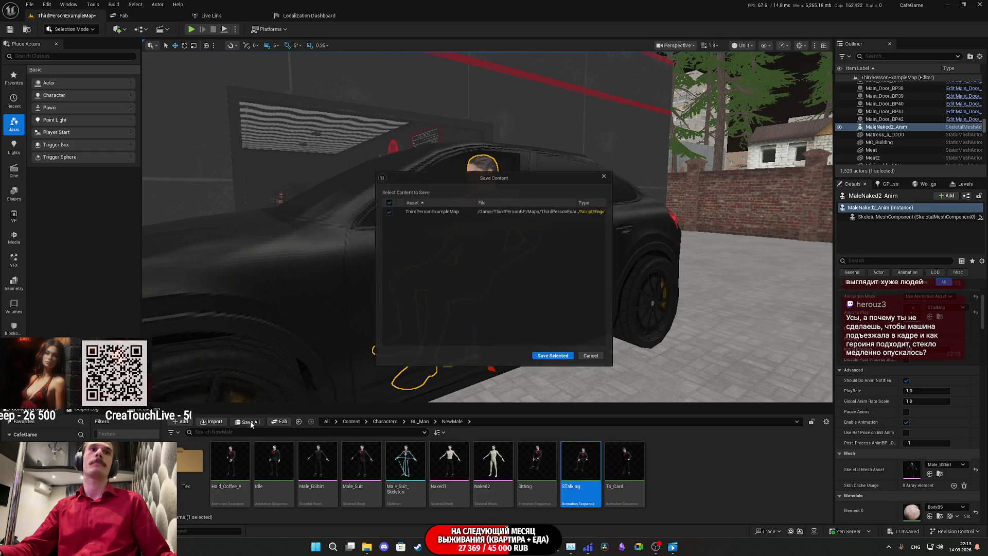
{"action": "left_click", "coordinate": [558, 361]}
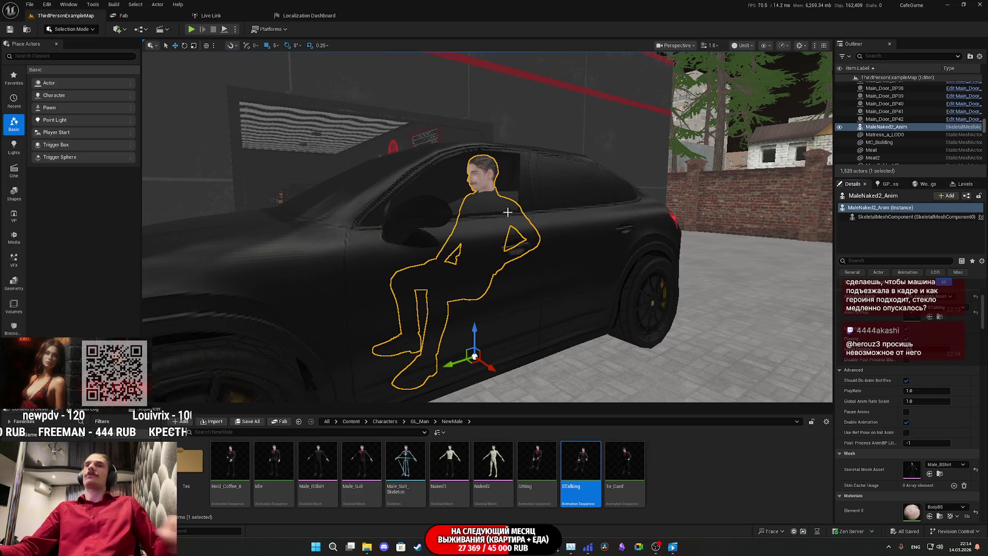
Save ThirdPersonExampleMap with Save All and Save Selected.
{"action": "scroll", "coordinate": [507, 212], "scroll_direction": "down", "scroll_amount": 15}
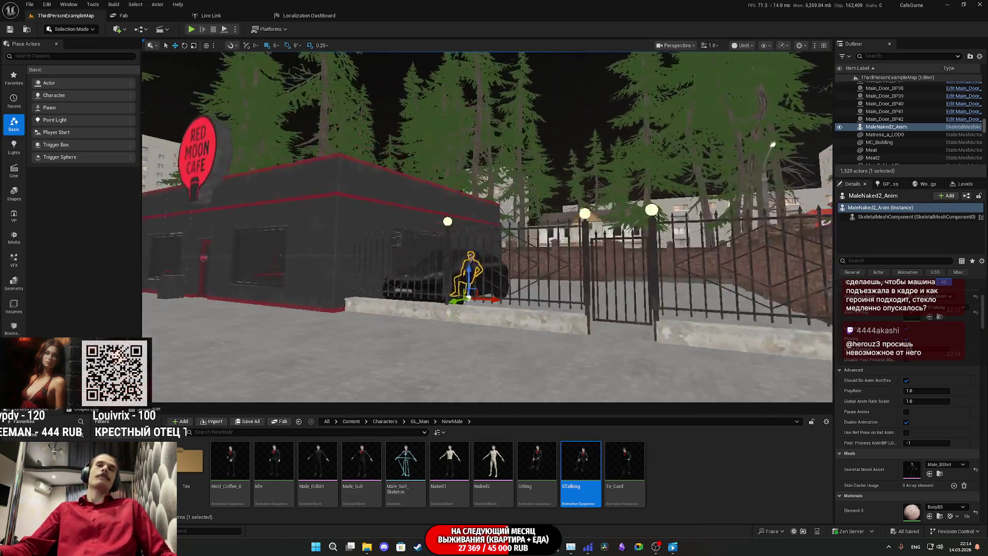
{"action": "scroll", "coordinate": [487, 227], "scroll_direction": "up", "scroll_amount": 15}
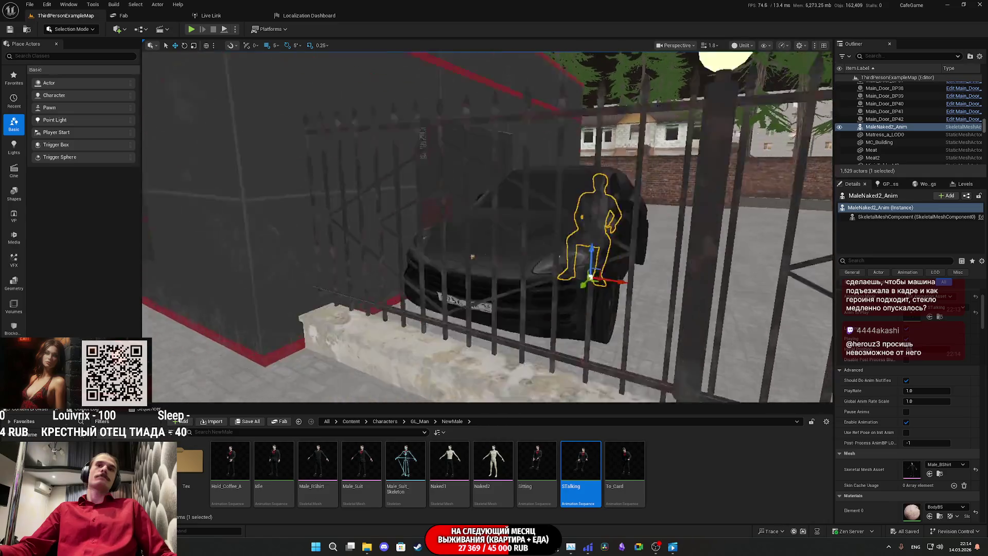
{"action": "scroll", "coordinate": [487, 226], "scroll_direction": "up", "scroll_amount": 5}
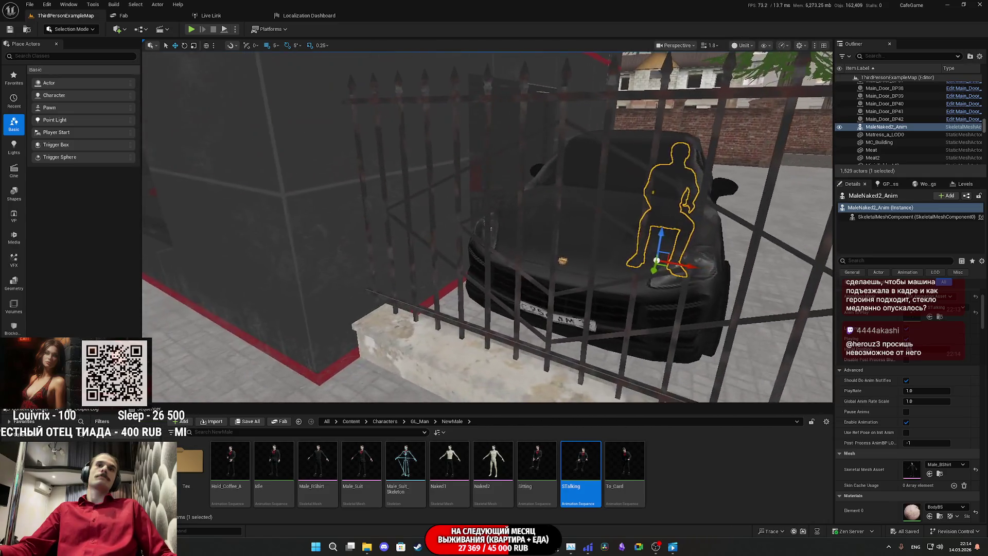
{"action": "scroll", "coordinate": [574, 211], "scroll_direction": "up", "scroll_amount": 5}
{"action": "scroll", "coordinate": [574, 211], "scroll_direction": "up", "scroll_amount": 5}
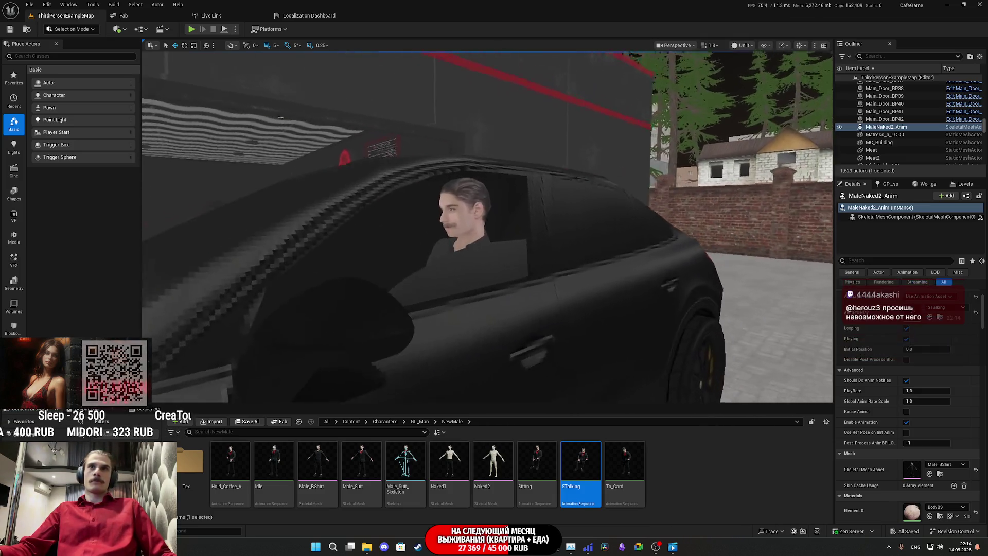
{"action": "scroll", "coordinate": [281, 118], "scroll_direction": "up", "scroll_amount": 5}
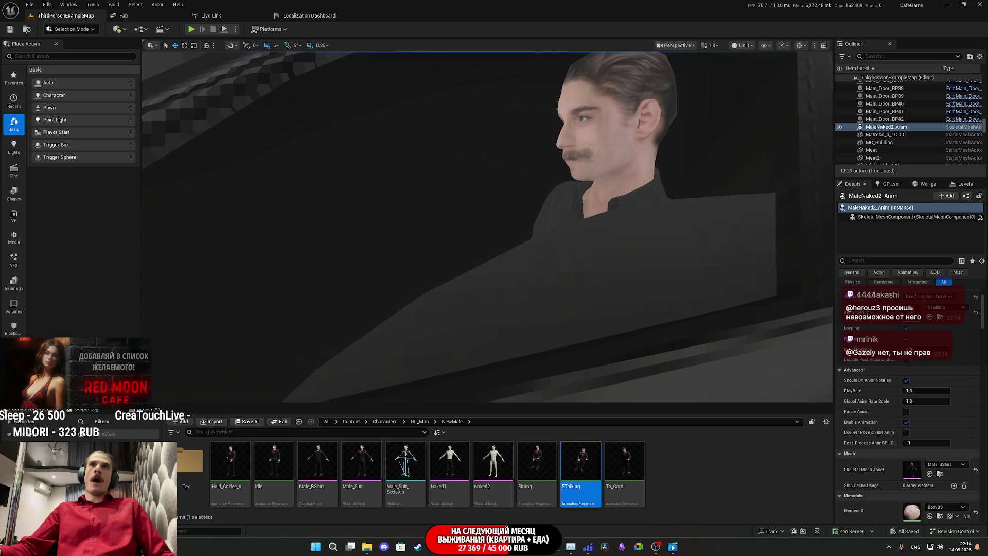
{"action": "scroll", "coordinate": [280, 118], "scroll_direction": "up", "scroll_amount": 2}
{"action": "scroll", "coordinate": [280, 118], "scroll_direction": "down", "scroll_amount": 6}
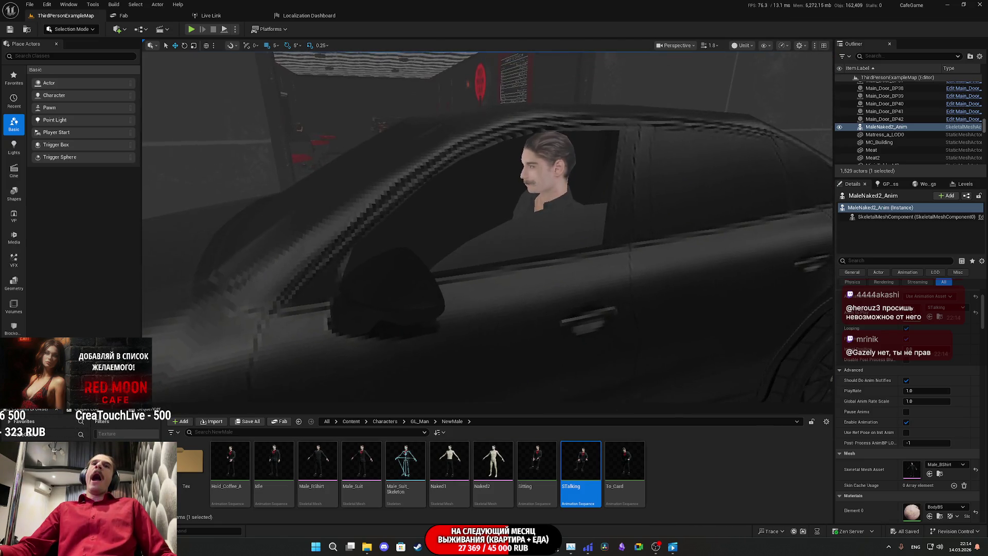
{"action": "scroll", "coordinate": [549, 175], "scroll_direction": "down", "scroll_amount": 5}
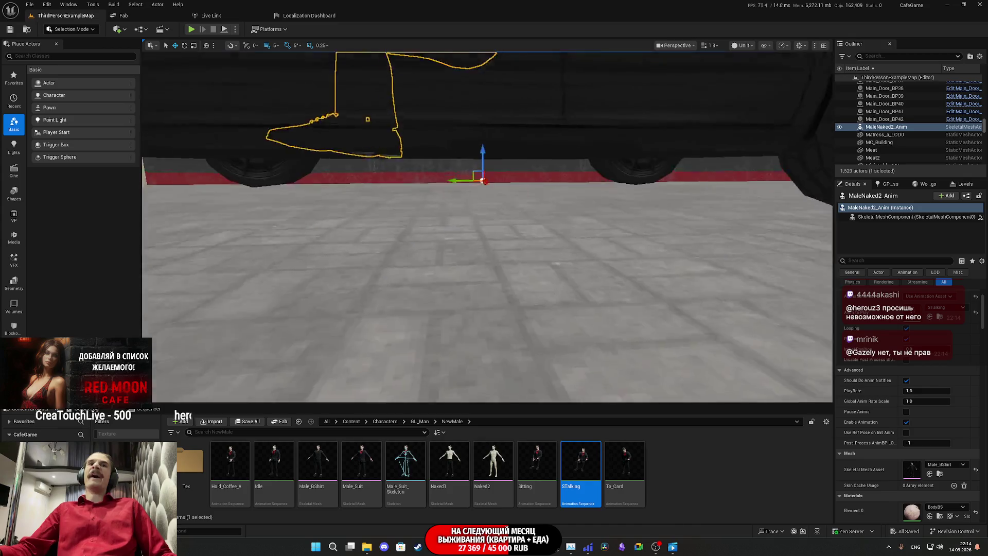
{"action": "scroll", "coordinate": [627, 181], "scroll_direction": "down", "scroll_amount": 3}
{"action": "scroll", "coordinate": [627, 182], "scroll_direction": "up", "scroll_amount": 4}
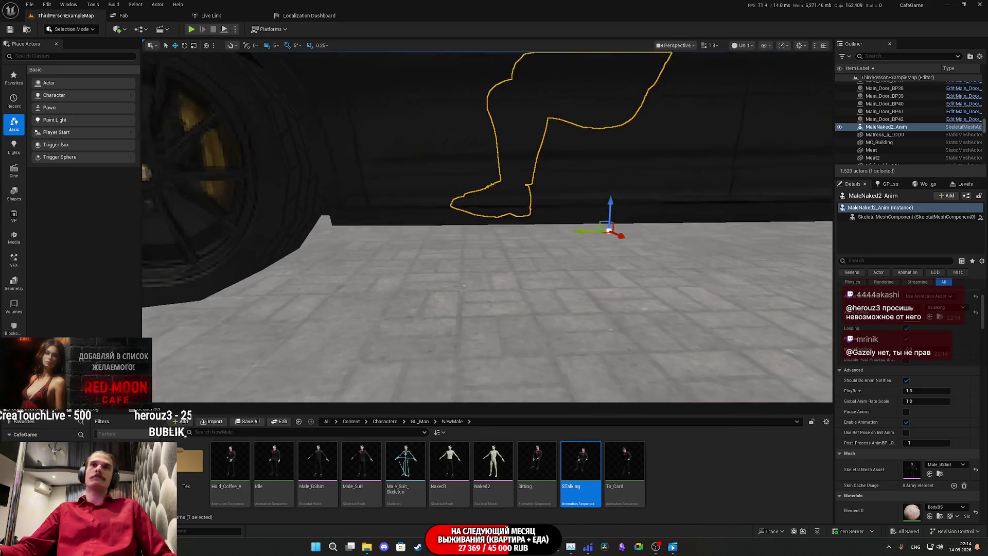
{"action": "scroll", "coordinate": [614, 188], "scroll_direction": "up", "scroll_amount": 3}
{"action": "scroll", "coordinate": [590, 241], "scroll_direction": "down", "scroll_amount": 3}
{"action": "scroll", "coordinate": [590, 240], "scroll_direction": "down", "scroll_amount": 4}
{"action": "scroll", "coordinate": [605, 199], "scroll_direction": "up", "scroll_amount": 3}
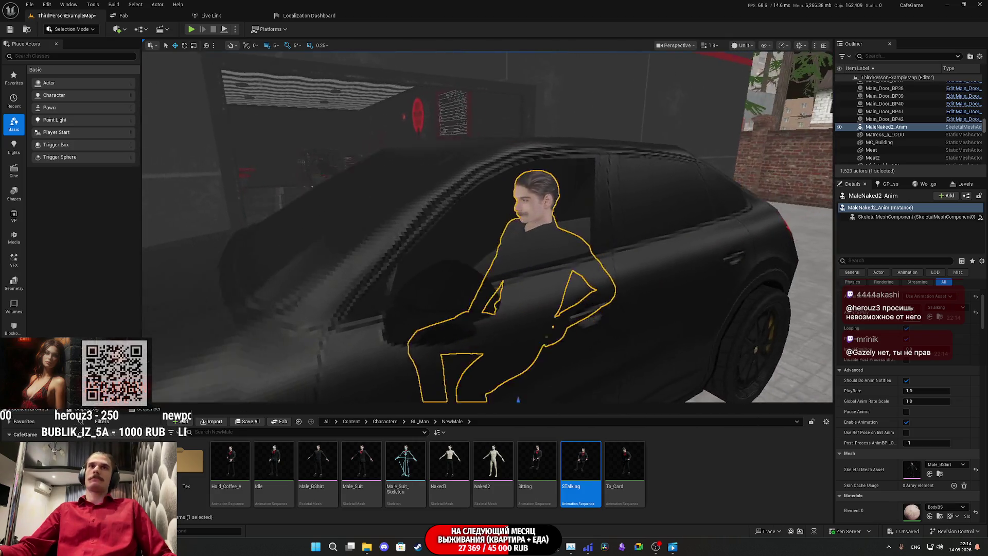
{"action": "left_click", "coordinate": [250, 422]}
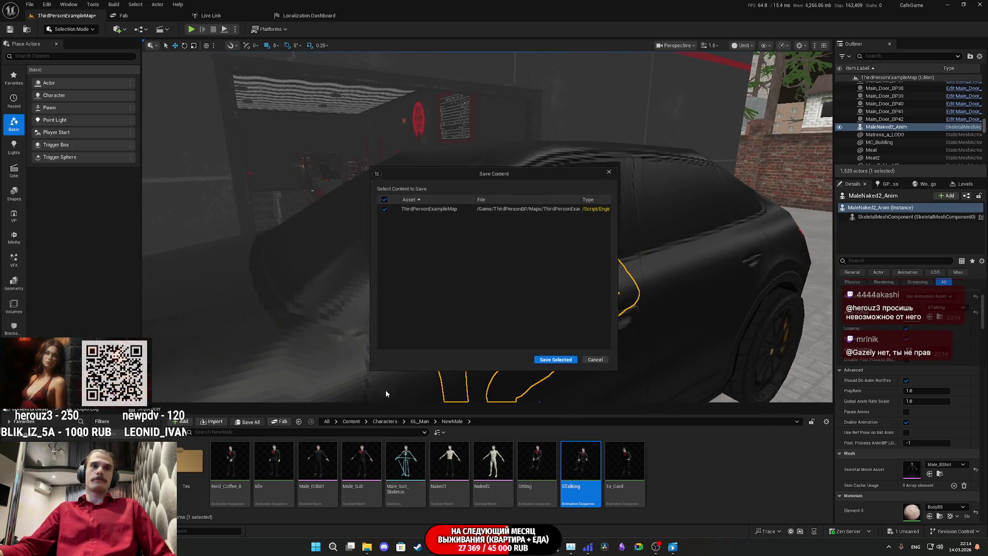
{"action": "left_click", "coordinate": [555, 359]}
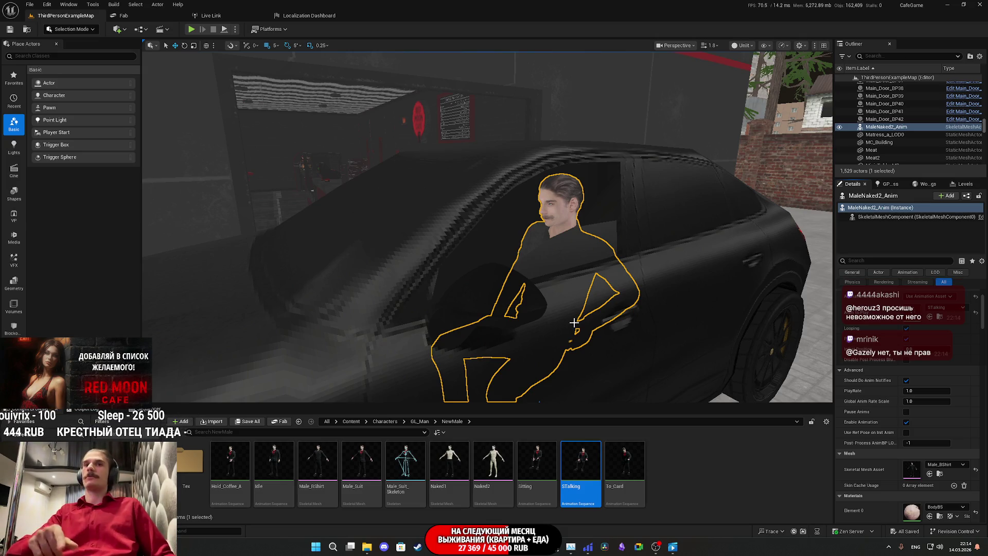
Turn the view to the brick wall by the red doors and select Light_Switch_BP_Main.
{"action": "mouse_move", "coordinate": [567, 326]}
{"action": "left_mouse_down"}
{"action": "mouse_move", "coordinate": [563, 232]}
{"action": "mouse_move", "coordinate": [509, 216]}
{"action": "mouse_move", "coordinate": [520, 268]}
{"action": "mouse_move", "coordinate": [546, 309]}
{"action": "left_mouse_up"}
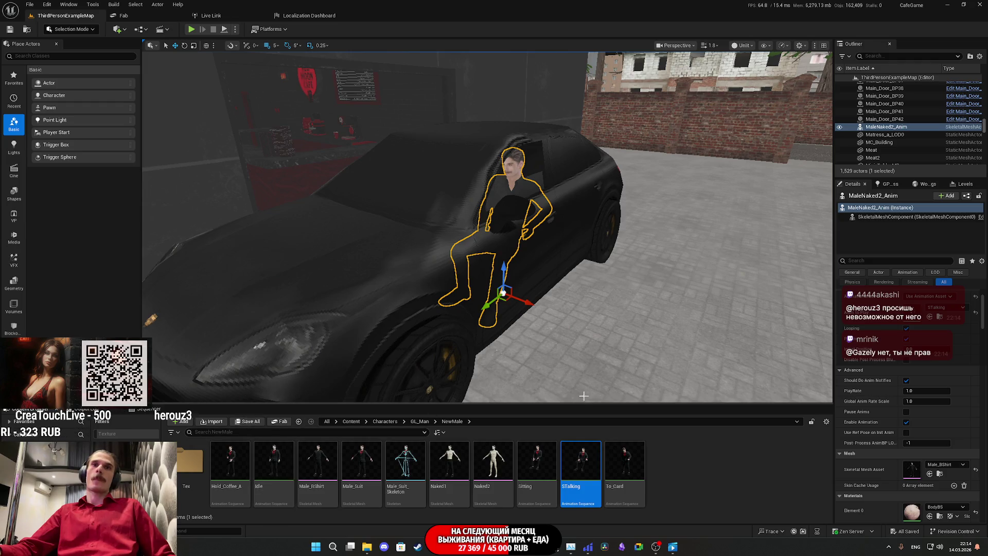
{"action": "mouse_move", "coordinate": [470, 546]}
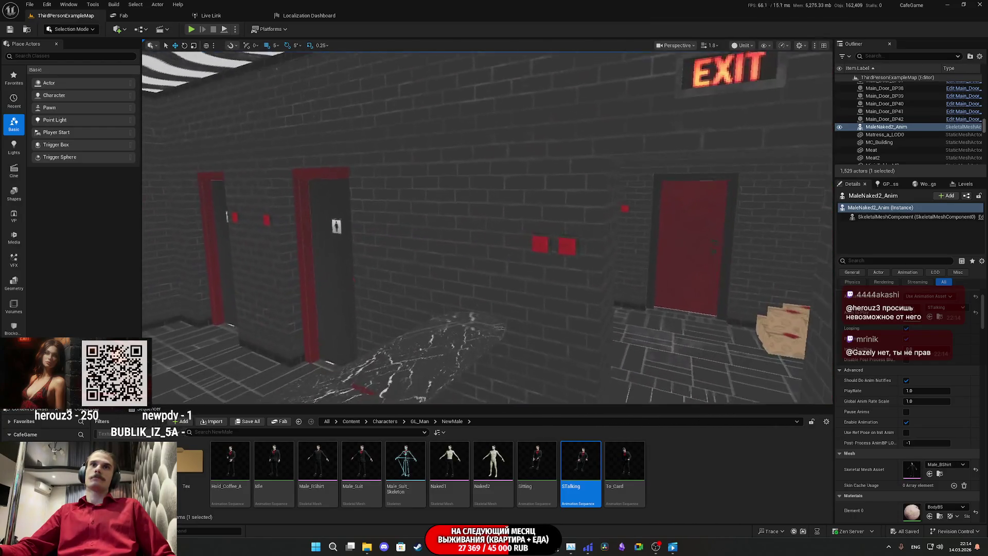
{"action": "left_click", "coordinate": [544, 244]}
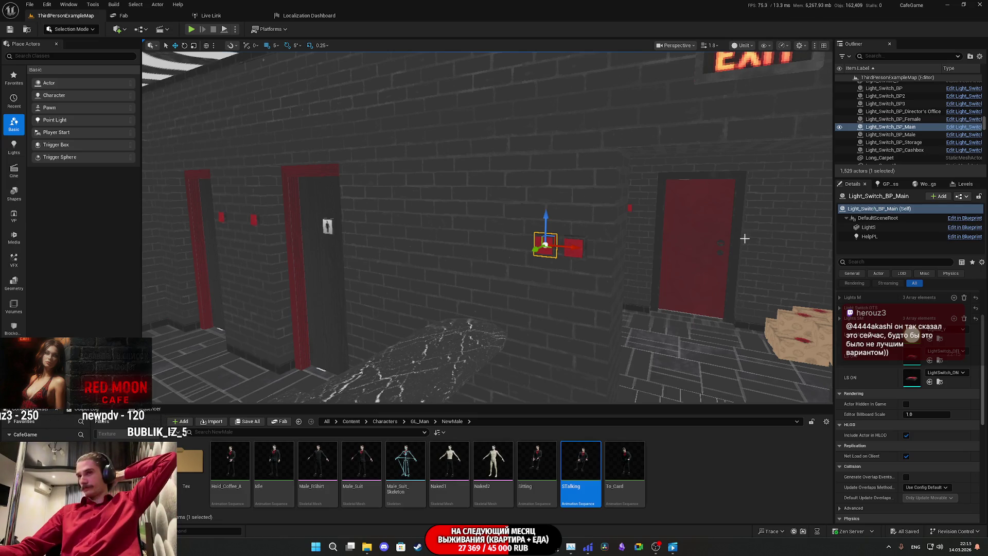
Open Light_Switch_BP in the Blueprint Editor, then switch to the Custom_moving_trigger EventGraph.
{"action": "left_click", "coordinate": [961, 200]}
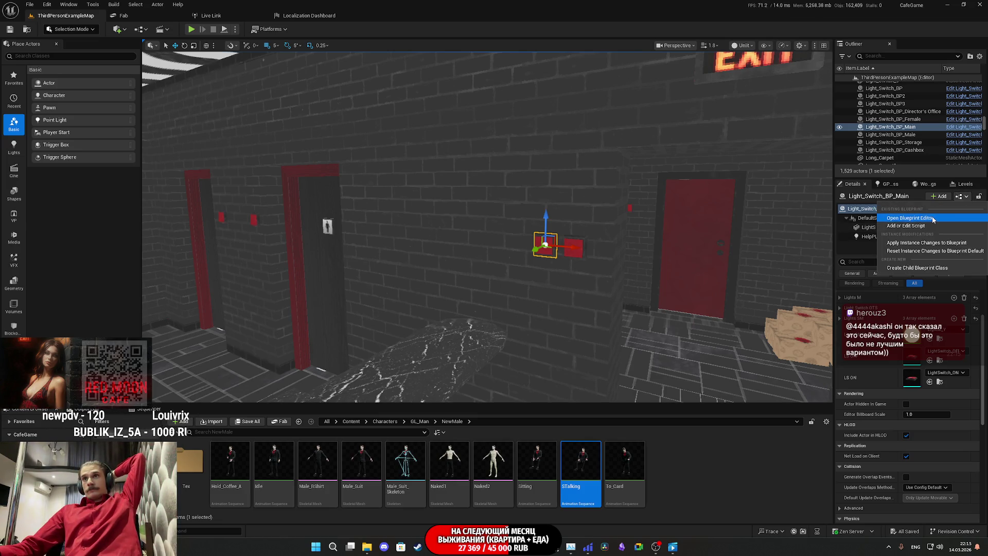
{"action": "left_click", "coordinate": [931, 216]}
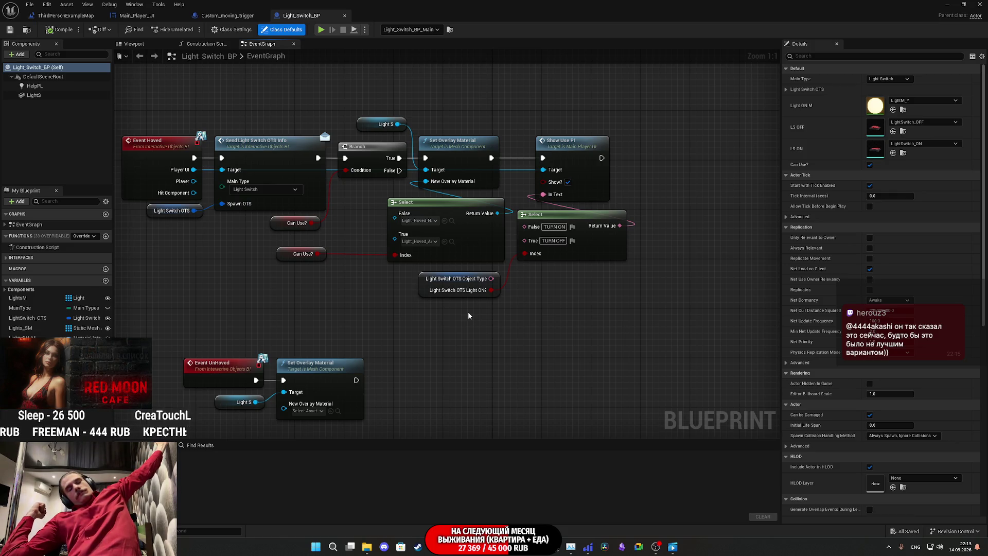
{"action": "left_click_drag", "start_coordinate": [468, 311], "coordinate": [604, 297]}
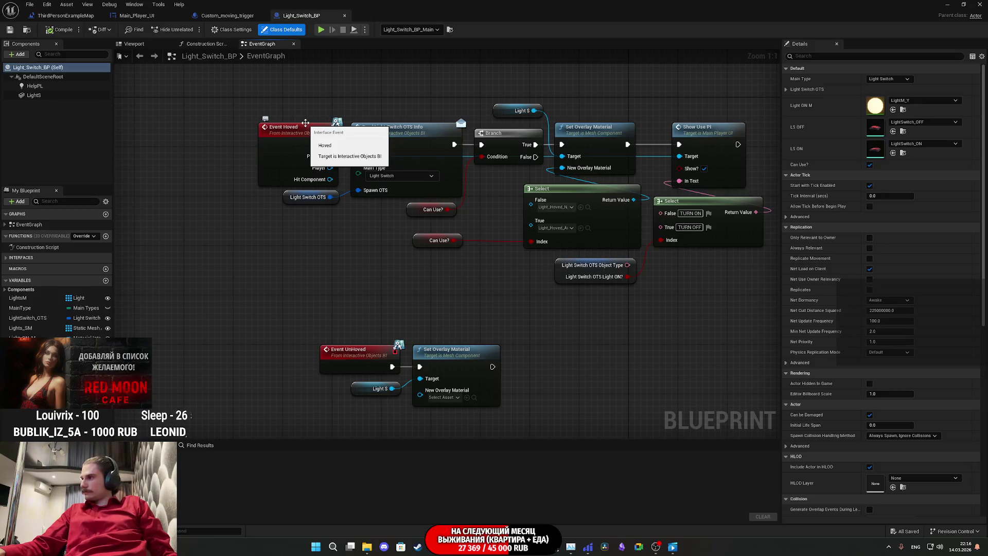
{"action": "left_click", "coordinate": [227, 15]}
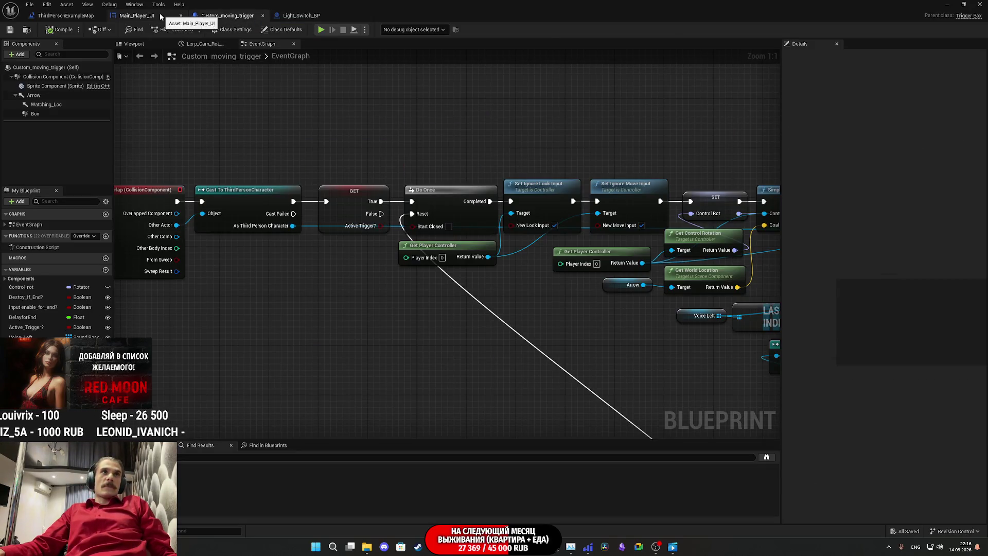
In the level blueprint, move SET Task Num after Update Tasks and set it to 3.
{"action": "left_click", "coordinate": [155, 15]}
{"action": "left_click", "coordinate": [66, 16]}
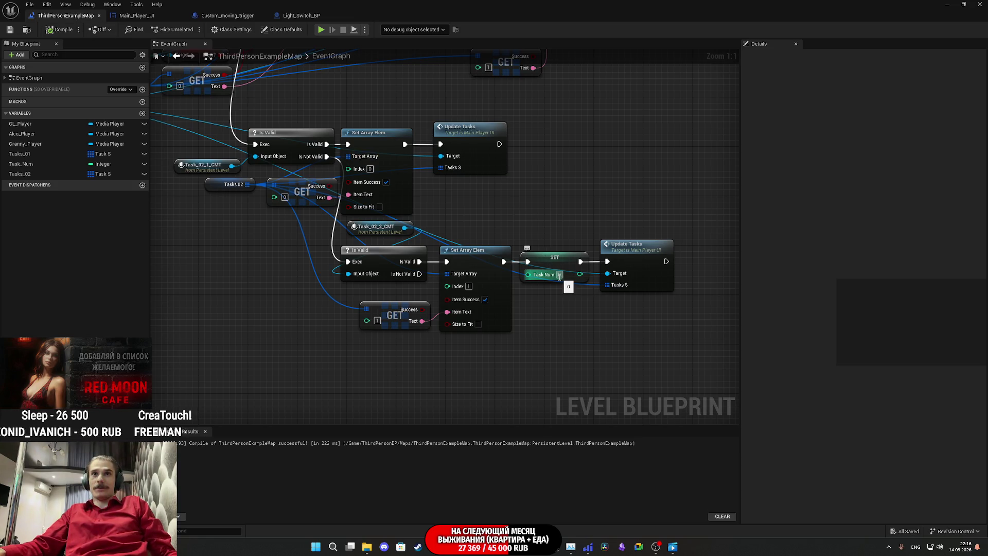
{"action": "left_click_drag", "start_coordinate": [584, 299], "coordinate": [540, 306]}
{"action": "left_click", "coordinate": [483, 270], "text": "alt"}
{"action": "left_click", "coordinate": [537, 269], "text": "alt"}
{"action": "left_click_drag", "start_coordinate": [511, 266], "coordinate": [523, 365]}
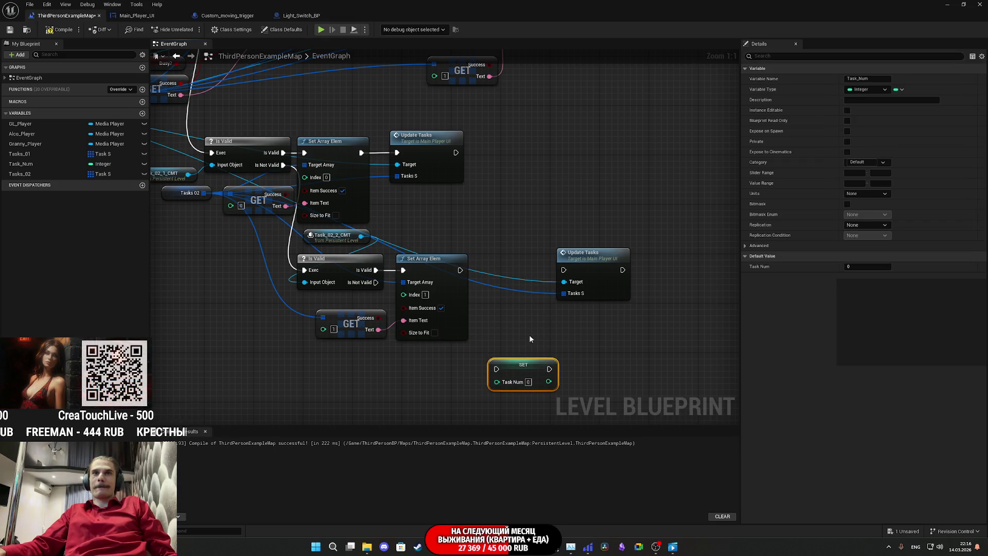
{"action": "left_click_drag", "start_coordinate": [567, 270], "coordinate": [461, 269]}
{"action": "left_click_drag", "start_coordinate": [603, 268], "coordinate": [521, 271]}
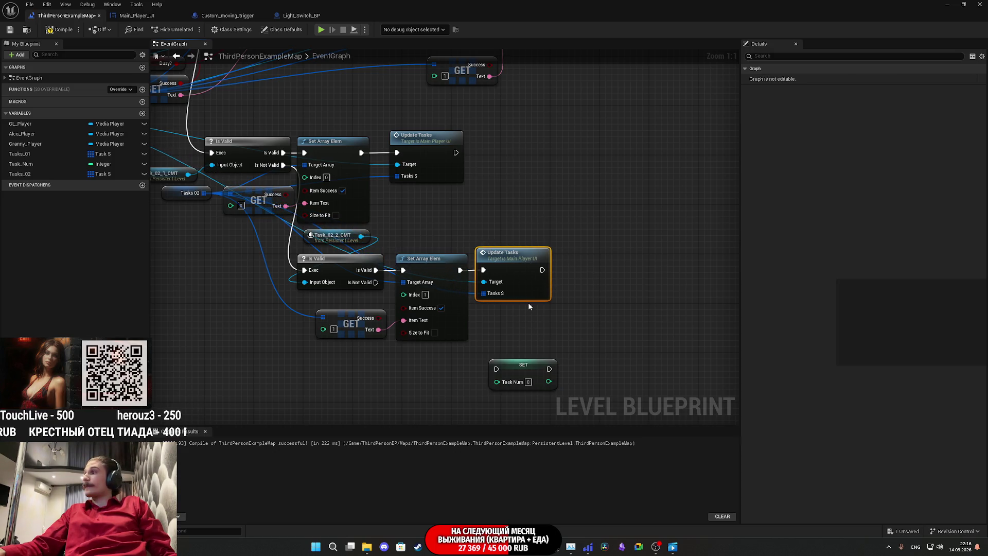
{"action": "mouse_move", "coordinate": [496, 369]}
{"action": "left_mouse_down"}
{"action": "mouse_move", "coordinate": [587, 276]}
{"action": "mouse_move", "coordinate": [543, 272]}
{"action": "left_mouse_up"}
{"action": "left_click_drag", "start_coordinate": [511, 370], "coordinate": [579, 272]}
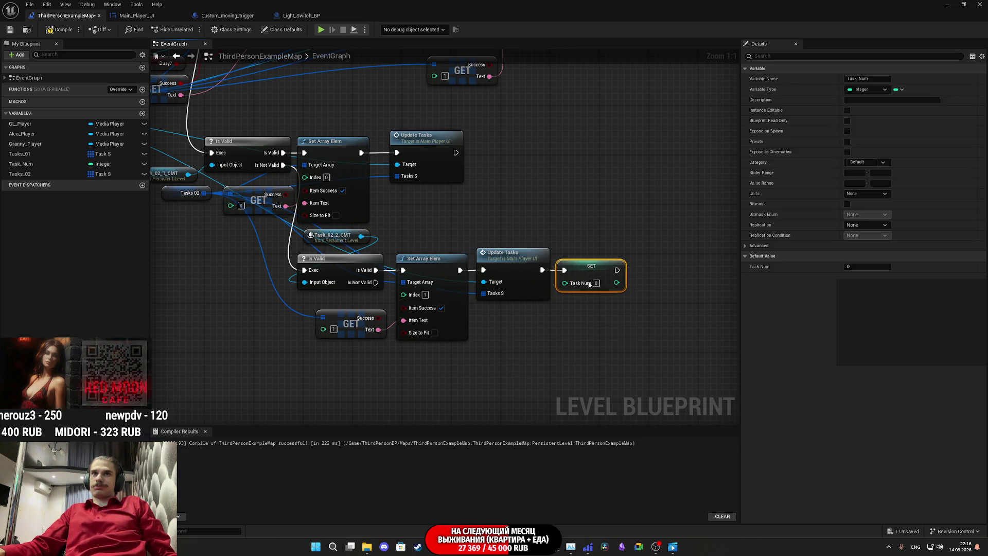
{"action": "left_click", "coordinate": [596, 284]}
{"action": "type", "text": "3"}
Paste a copy of Create Tasks UI with Tasks 02 and wire Update Tasks into it.
{"action": "mouse_move", "coordinate": [570, 321]}
{"action": "left_mouse_down"}
{"action": "mouse_move", "coordinate": [681, 342]}
{"action": "mouse_move", "coordinate": [626, 263]}
{"action": "mouse_move", "coordinate": [525, 361]}
{"action": "mouse_move", "coordinate": [551, 267]}
{"action": "mouse_move", "coordinate": [386, 320]}
{"action": "mouse_move", "coordinate": [153, 338]}
{"action": "left_mouse_up"}
{"action": "scroll", "coordinate": [386, 320], "scroll_direction": "down", "scroll_amount": 1}
{"action": "scroll", "coordinate": [445, 317], "scroll_direction": "up", "scroll_amount": 1}
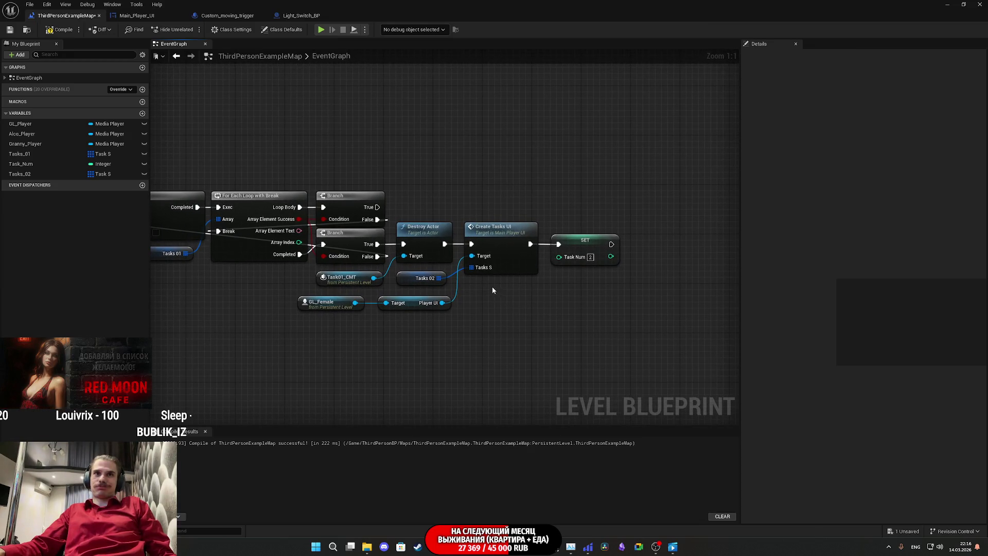
{"action": "left_click_drag", "start_coordinate": [492, 289], "coordinate": [431, 272]}
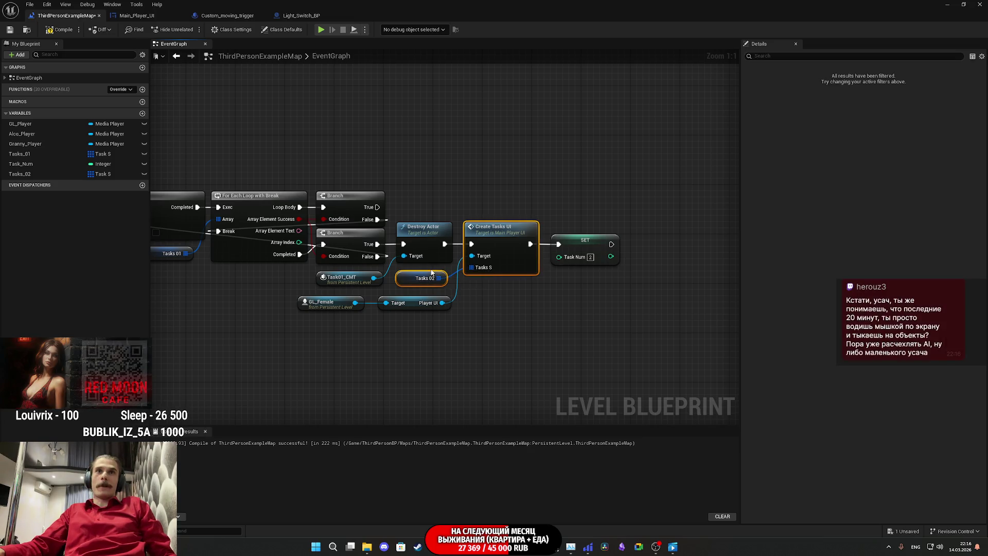
{"action": "scroll", "coordinate": [564, 227], "scroll_direction": "down", "scroll_amount": 3}
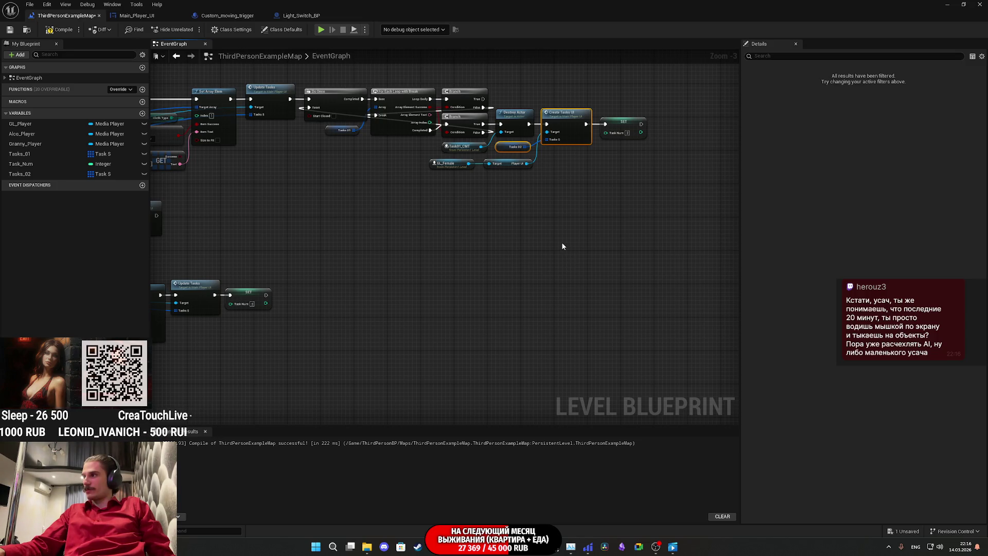
{"action": "mouse_move", "coordinate": [542, 231]}
{"action": "left_mouse_down"}
{"action": "mouse_move", "coordinate": [541, 163]}
{"action": "mouse_move", "coordinate": [514, 149]}
{"action": "mouse_move", "coordinate": [565, 150]}
{"action": "mouse_move", "coordinate": [601, 131]}
{"action": "left_mouse_up"}
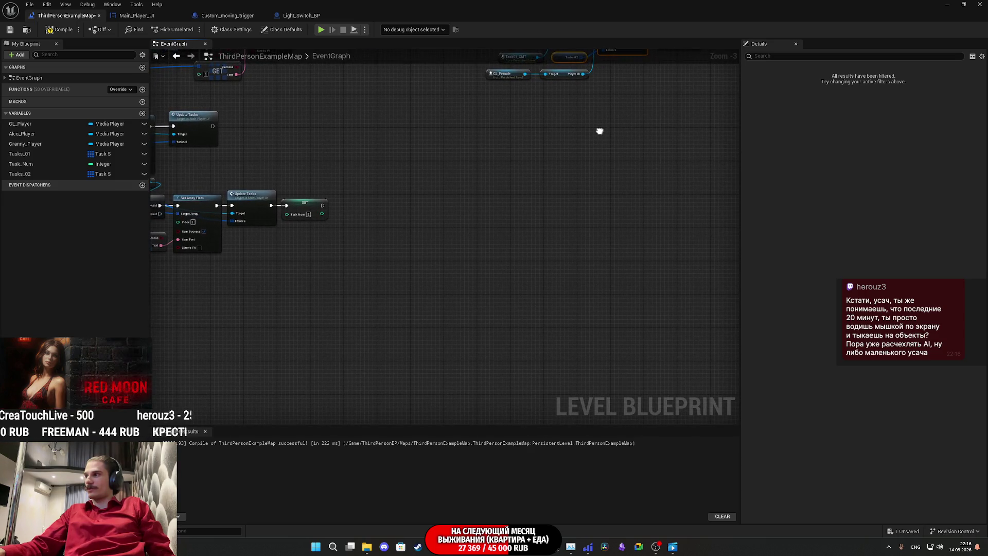
{"action": "mouse_move", "coordinate": [411, 236]}
{"action": "left_mouse_down"}
{"action": "mouse_move", "coordinate": [515, 220]}
{"action": "mouse_move", "coordinate": [476, 263]}
{"action": "left_mouse_up"}
{"action": "key", "text": "ctrl+v"}
{"action": "scroll", "coordinate": [486, 226], "scroll_direction": "up", "scroll_amount": 3}
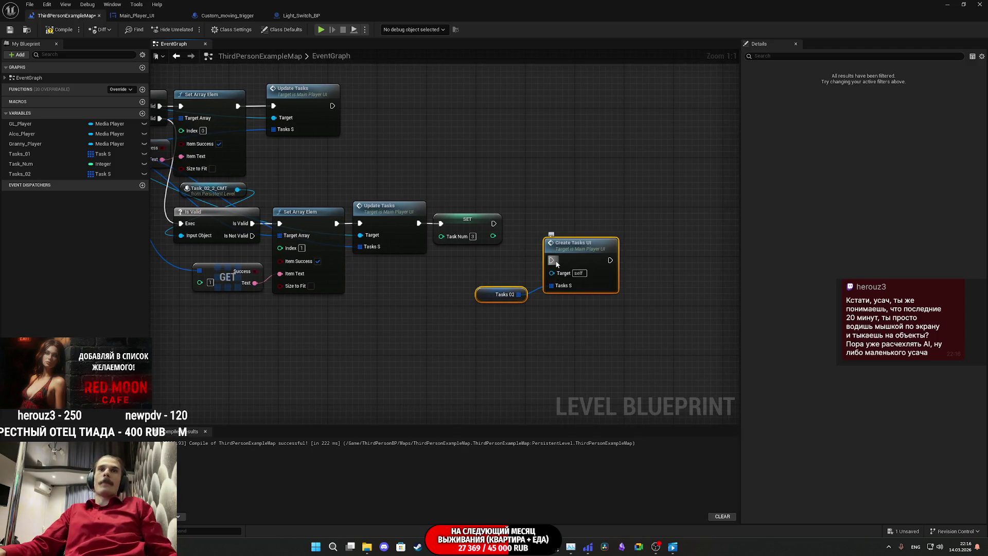
{"action": "mouse_move", "coordinate": [552, 260]}
{"action": "left_mouse_down"}
{"action": "mouse_move", "coordinate": [452, 222]}
{"action": "mouse_move", "coordinate": [419, 223]}
{"action": "mouse_move", "coordinate": [536, 217]}
{"action": "mouse_move", "coordinate": [706, 239]}
{"action": "left_mouse_up"}
{"action": "left_click_drag", "start_coordinate": [601, 299], "coordinate": [515, 278]}
{"action": "mouse_move", "coordinate": [576, 251]}
{"action": "left_mouse_down"}
{"action": "mouse_move", "coordinate": [542, 225]}
{"action": "mouse_move", "coordinate": [461, 212]}
{"action": "mouse_move", "coordinate": [472, 223]}
{"action": "left_mouse_up"}
Duplicate the Tasks_02 variable and rename the copy Tasks_03.
{"action": "left_click_drag", "start_coordinate": [383, 261], "coordinate": [380, 270]}
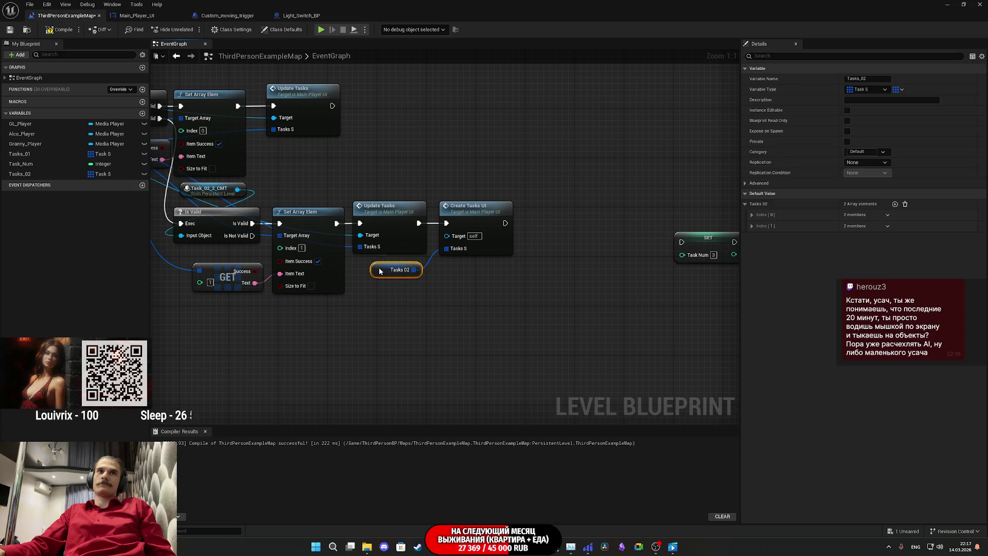
{"action": "right_click", "coordinate": [20, 174]}
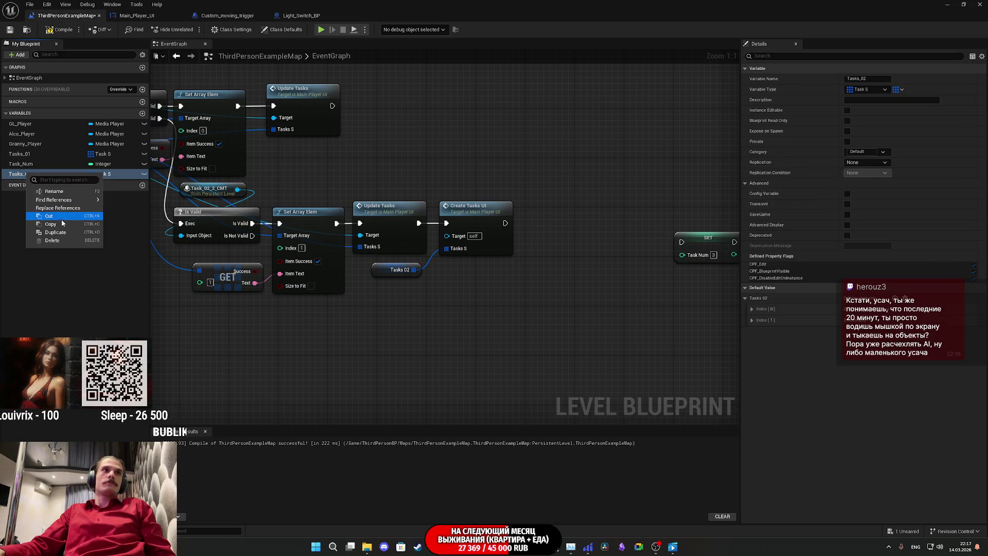
{"action": "left_click", "coordinate": [62, 235]}
{"action": "key", "text": "End"}
{"action": "key", "text": "BackSpace"}
{"action": "key", "text": "BackSpace"}
{"action": "key", "text": "BackSpace"}
{"action": "type", "text": "3"}
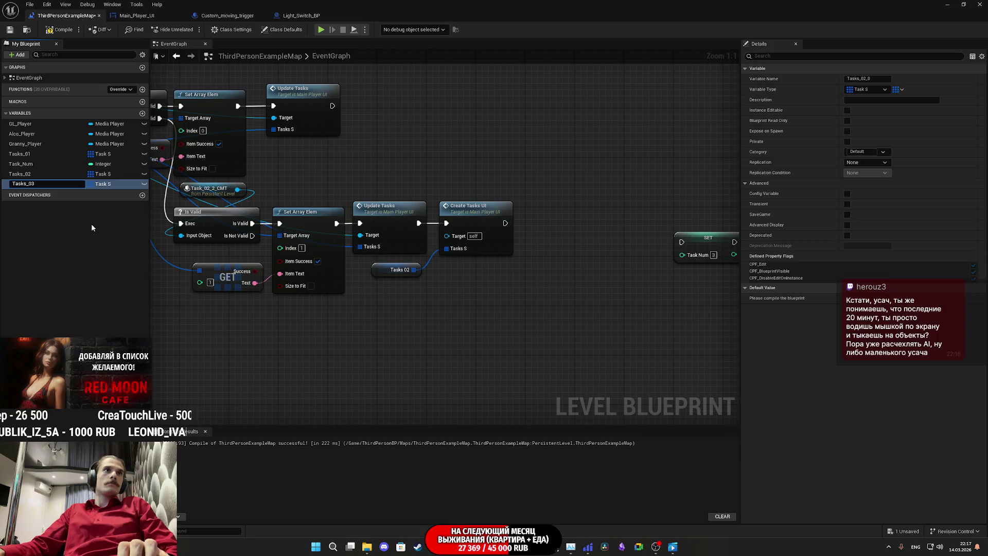
{"action": "right_click", "coordinate": [91, 227]}
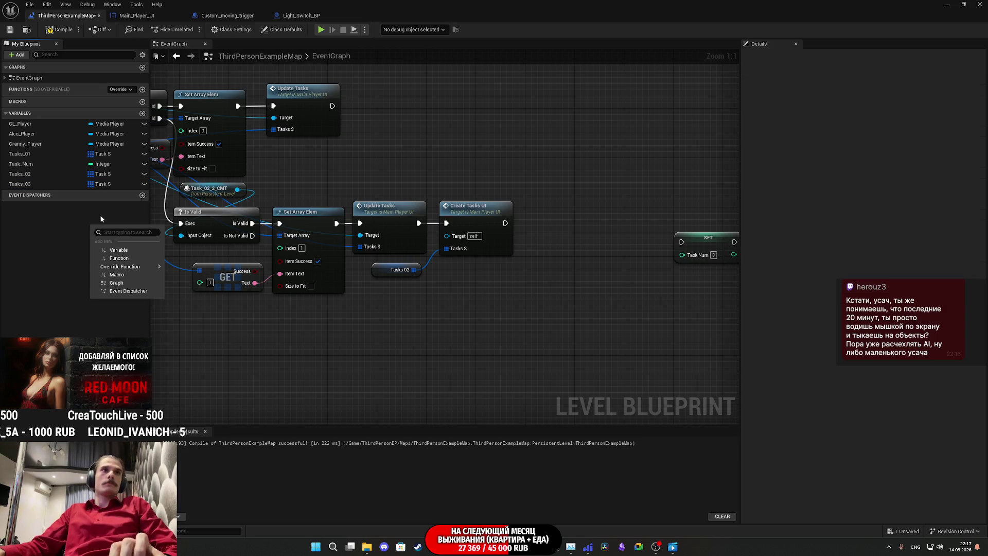
{"action": "left_click", "coordinate": [71, 224]}
Wire Create Tasks UI into SET Task Num and compile the level blueprint.
{"action": "mouse_move", "coordinate": [495, 263]}
{"action": "left_mouse_down"}
{"action": "mouse_move", "coordinate": [589, 280]}
{"action": "mouse_move", "coordinate": [529, 269]}
{"action": "mouse_move", "coordinate": [612, 297]}
{"action": "mouse_move", "coordinate": [369, 276]}
{"action": "mouse_move", "coordinate": [391, 273]}
{"action": "left_mouse_up"}
{"action": "left_click_drag", "start_coordinate": [547, 234], "coordinate": [372, 216]}
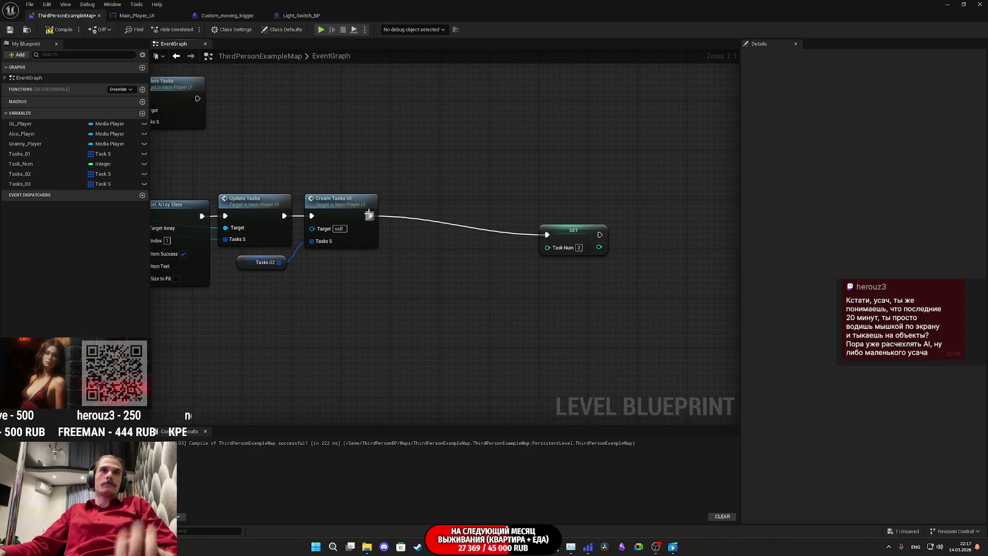
{"action": "mouse_move", "coordinate": [559, 233]}
{"action": "left_mouse_down"}
{"action": "mouse_move", "coordinate": [627, 212]}
{"action": "mouse_move", "coordinate": [477, 186]}
{"action": "left_mouse_up"}
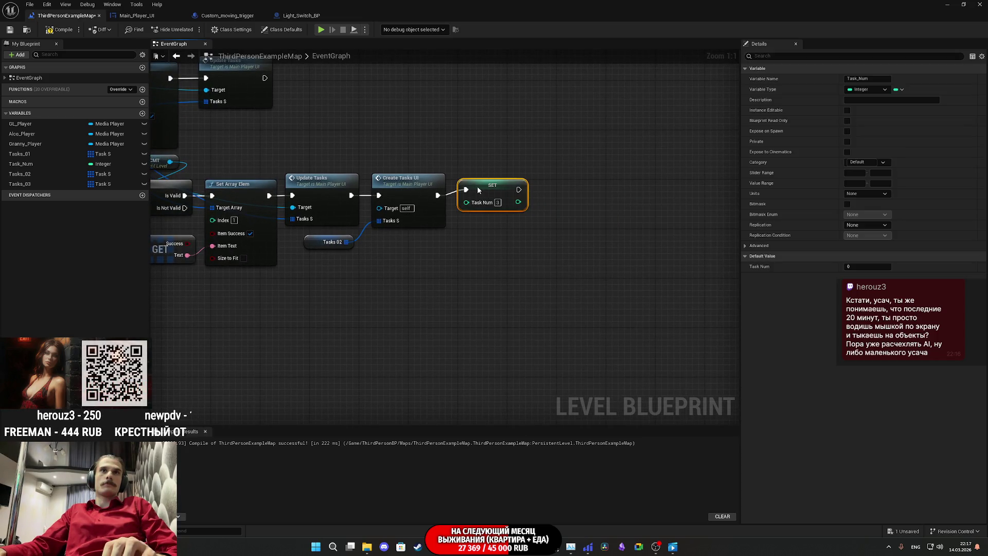
{"action": "mouse_move", "coordinate": [441, 222]}
{"action": "left_mouse_down"}
{"action": "mouse_move", "coordinate": [502, 226]}
{"action": "mouse_move", "coordinate": [691, 286]}
{"action": "mouse_move", "coordinate": [319, 178]}
{"action": "mouse_move", "coordinate": [202, 202]}
{"action": "mouse_move", "coordinate": [464, 217]}
{"action": "mouse_move", "coordinate": [453, 232]}
{"action": "mouse_move", "coordinate": [197, 167]}
{"action": "mouse_move", "coordinate": [219, 106]}
{"action": "left_mouse_up"}
{"action": "left_click", "coordinate": [401, 272]}
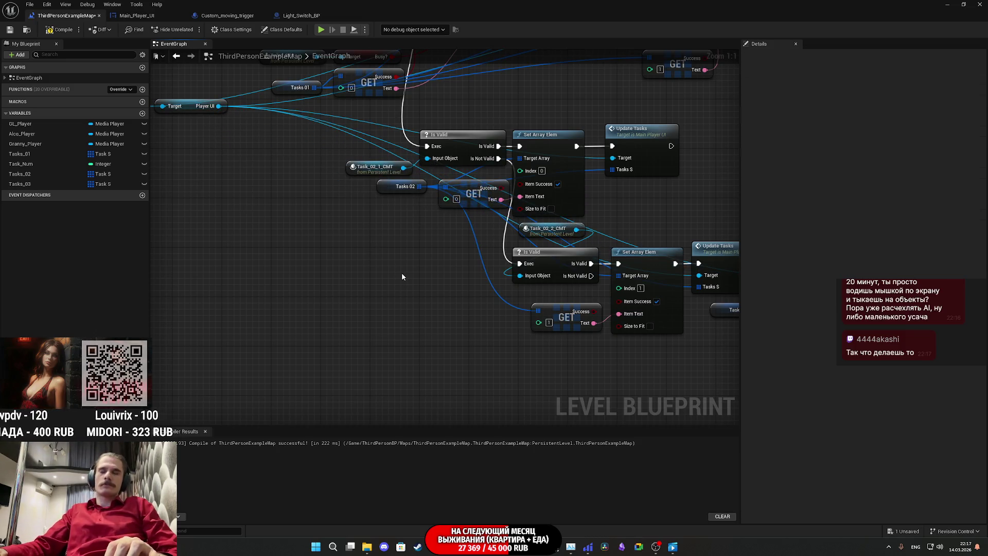
{"action": "left_click_drag", "start_coordinate": [401, 273], "coordinate": [124, 262]}
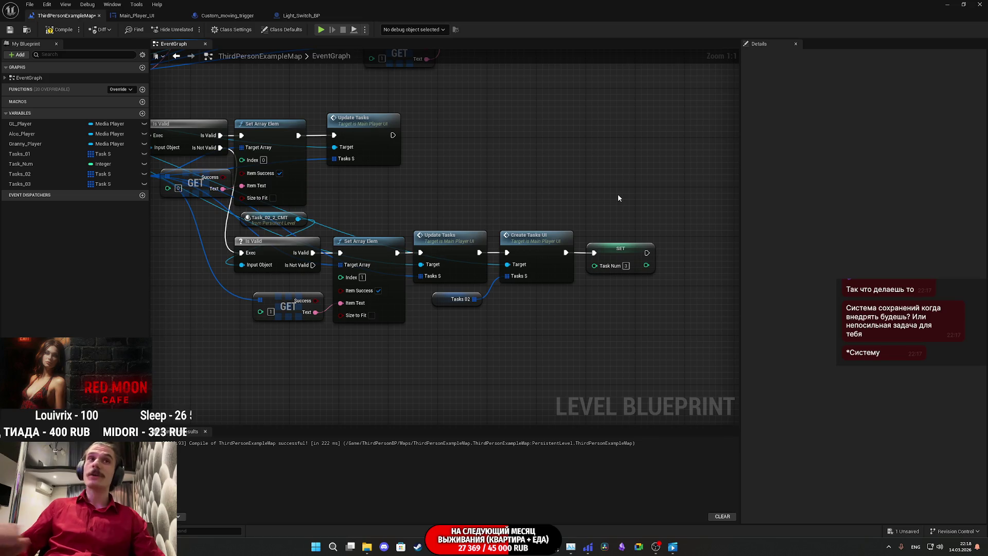
{"action": "left_click", "coordinate": [60, 29]}
Replace the Tasks 02 getter with a Tasks 03 getter and save the level blueprint.
{"action": "left_click", "coordinate": [9, 32]}
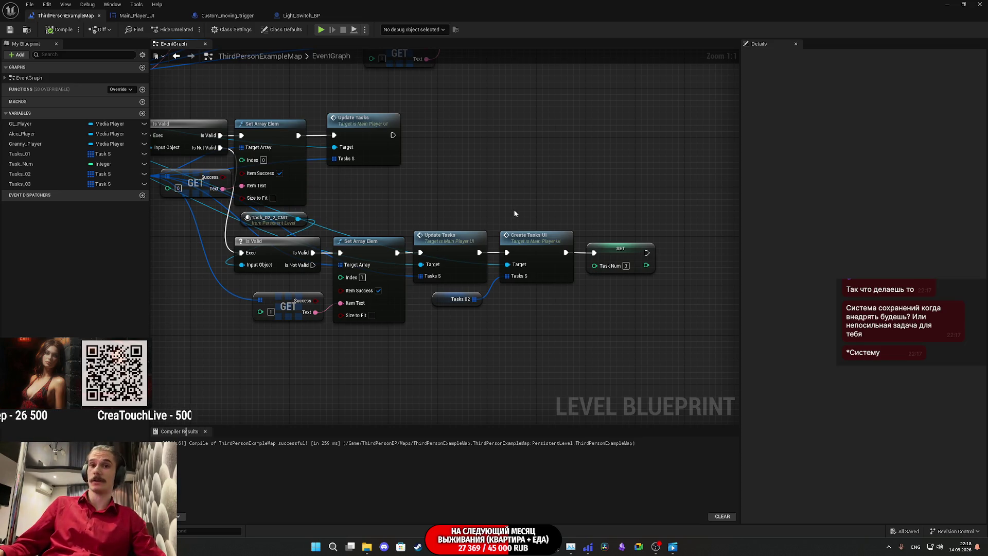
{"action": "left_click_drag", "start_coordinate": [591, 283], "coordinate": [618, 334]}
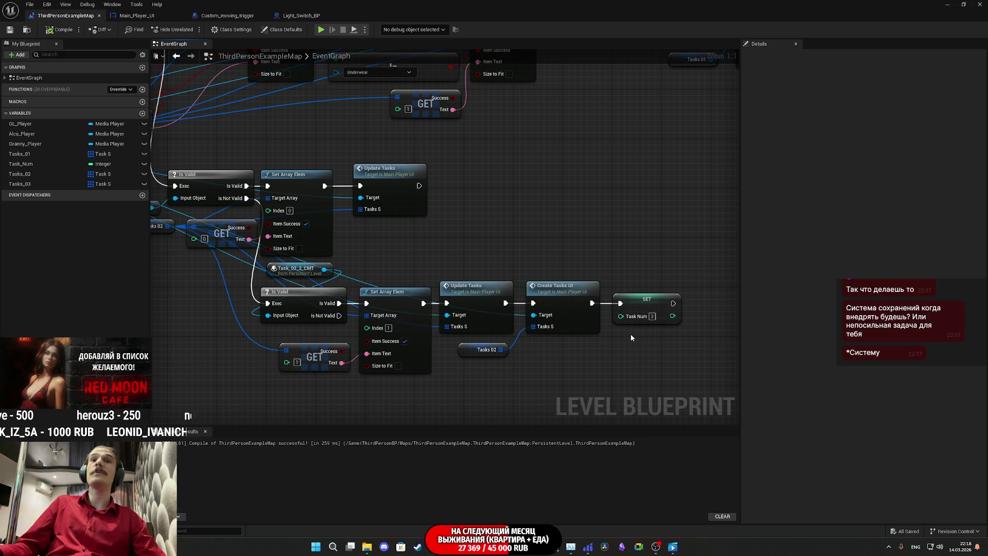
{"action": "left_click_drag", "start_coordinate": [643, 326], "coordinate": [666, 306]}
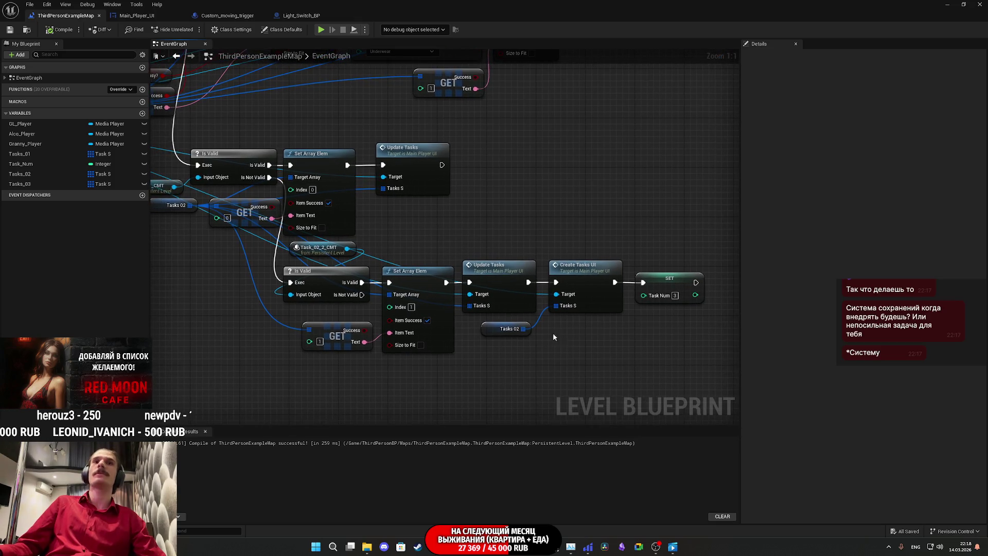
{"action": "mouse_move", "coordinate": [85, 183]}
{"action": "left_mouse_down"}
{"action": "mouse_move", "coordinate": [507, 361]}
{"action": "mouse_move", "coordinate": [554, 306]}
{"action": "mouse_move", "coordinate": [492, 342]}
{"action": "mouse_move", "coordinate": [496, 330]}
{"action": "left_mouse_up"}
{"action": "key", "text": "Delete"}
{"action": "left_click", "coordinate": [598, 338]}
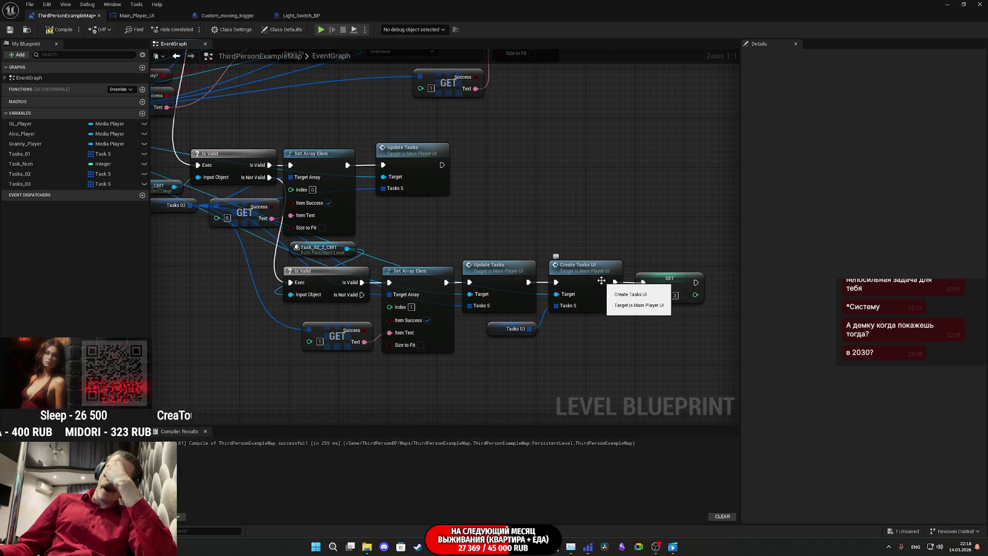
{"action": "left_click_drag", "start_coordinate": [600, 287], "coordinate": [589, 289]}
{"action": "mouse_move", "coordinate": [626, 359]}
{"action": "left_mouse_down"}
{"action": "mouse_move", "coordinate": [673, 346]}
{"action": "mouse_move", "coordinate": [586, 337]}
{"action": "mouse_move", "coordinate": [713, 334]}
{"action": "left_mouse_up"}
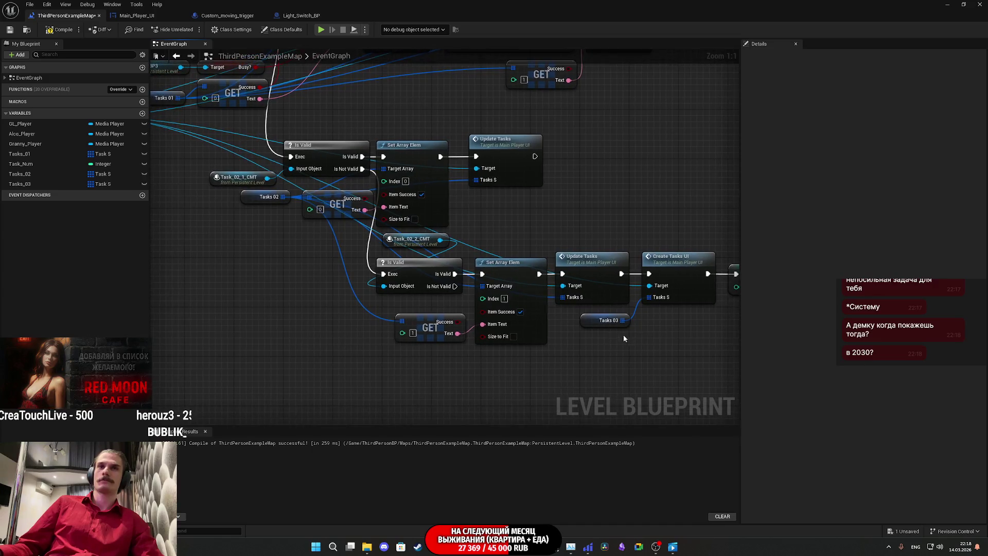
{"action": "left_click", "coordinate": [9, 29]}
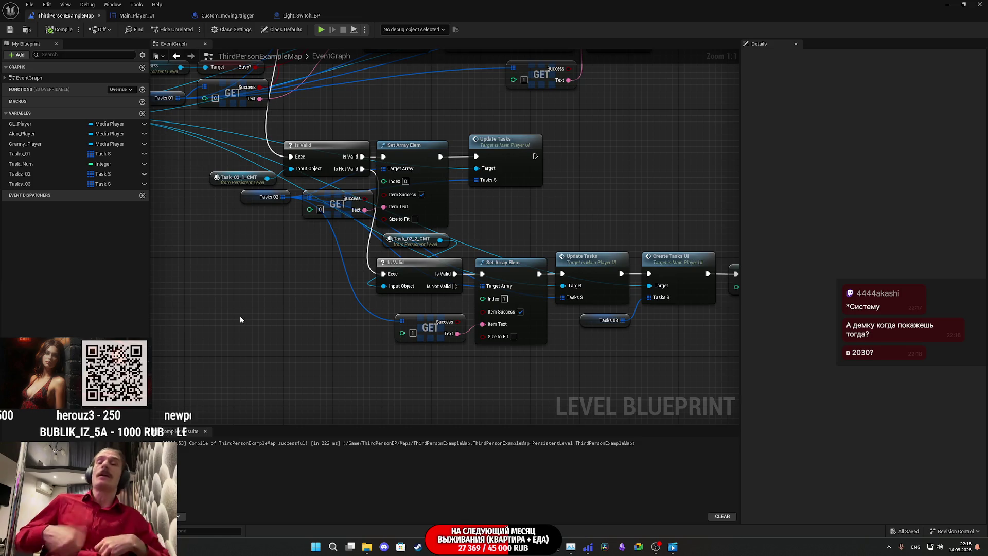
Add a 3 output to Switch on Int, save, and pull a wire from it.
{"action": "mouse_move", "coordinate": [603, 228]}
{"action": "left_mouse_down"}
{"action": "mouse_move", "coordinate": [559, 196]}
{"action": "mouse_move", "coordinate": [451, 214]}
{"action": "left_mouse_up"}
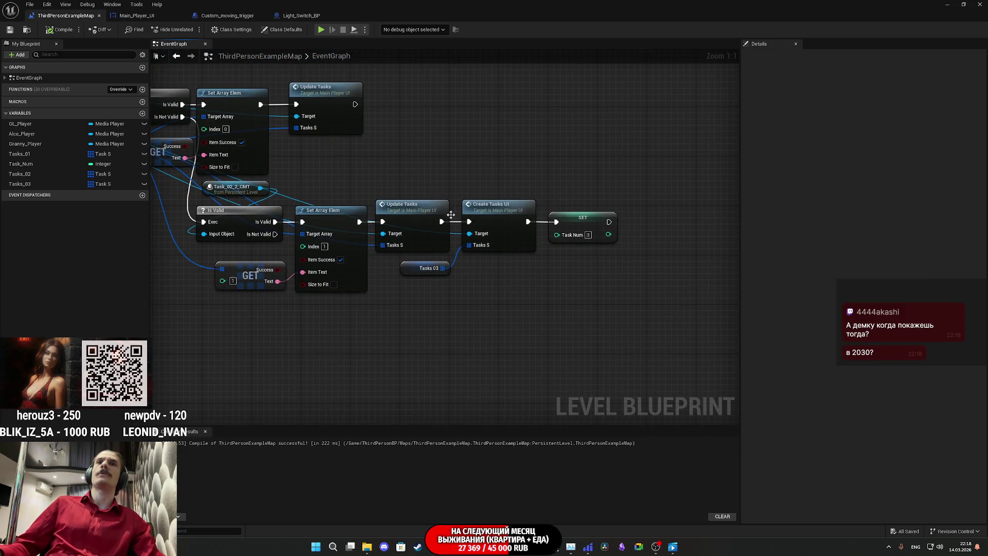
{"action": "left_click_drag", "start_coordinate": [518, 282], "coordinate": [551, 297]}
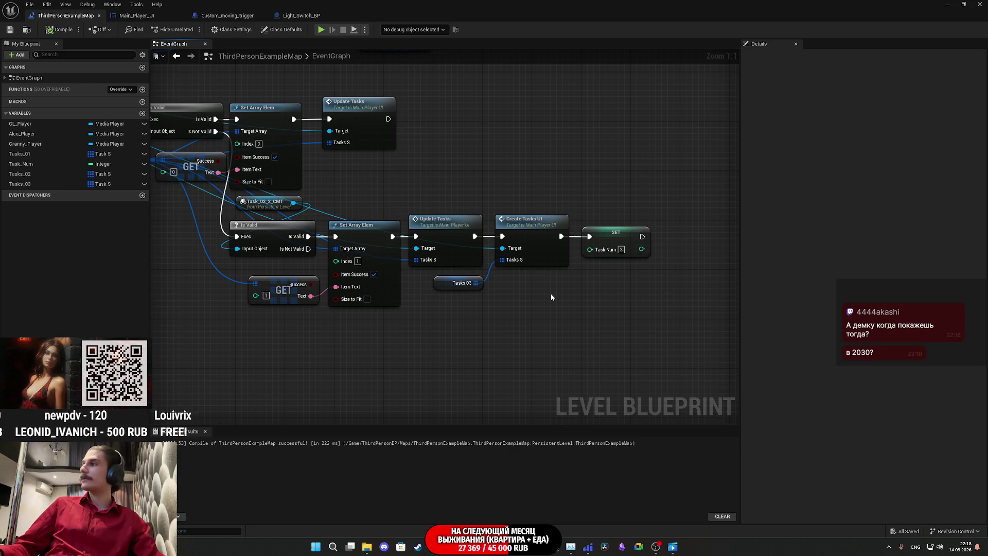
{"action": "left_click_drag", "start_coordinate": [575, 310], "coordinate": [659, 300]}
{"action": "left_click_drag", "start_coordinate": [584, 308], "coordinate": [695, 366]}
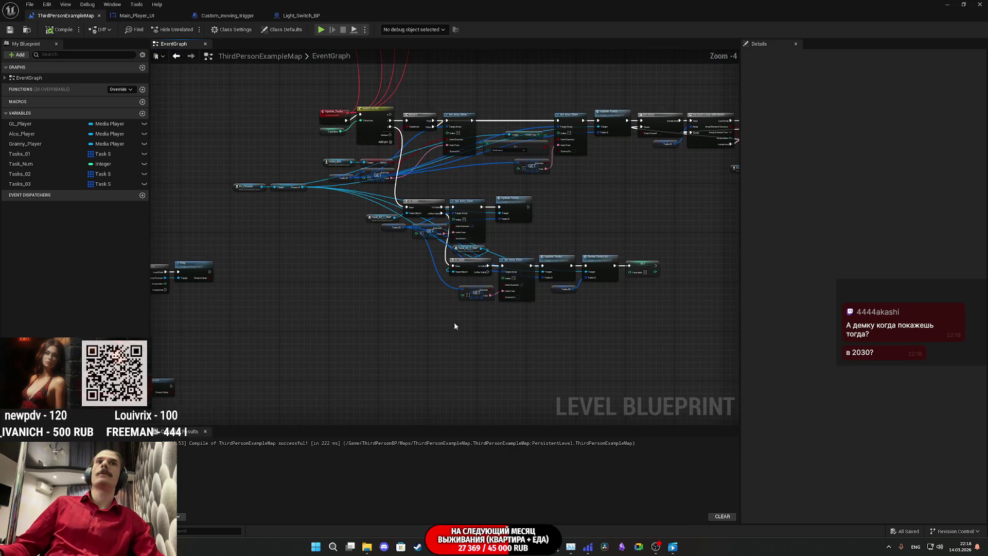
{"action": "left_click_drag", "start_coordinate": [454, 322], "coordinate": [566, 380]}
{"action": "left_click_drag", "start_coordinate": [414, 93], "coordinate": [525, 151]}
{"action": "left_click", "coordinate": [525, 149]}
{"action": "mouse_move", "coordinate": [626, 205]}
{"action": "left_mouse_down"}
{"action": "mouse_move", "coordinate": [559, 244]}
{"action": "mouse_move", "coordinate": [468, 253]}
{"action": "mouse_move", "coordinate": [459, 169]}
{"action": "left_mouse_up"}
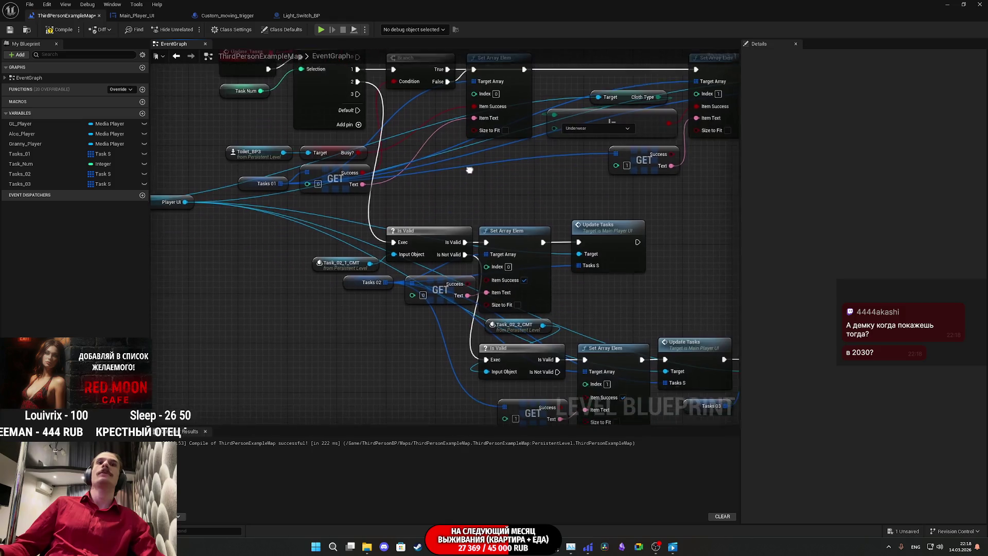
{"action": "left_click", "coordinate": [10, 30]}
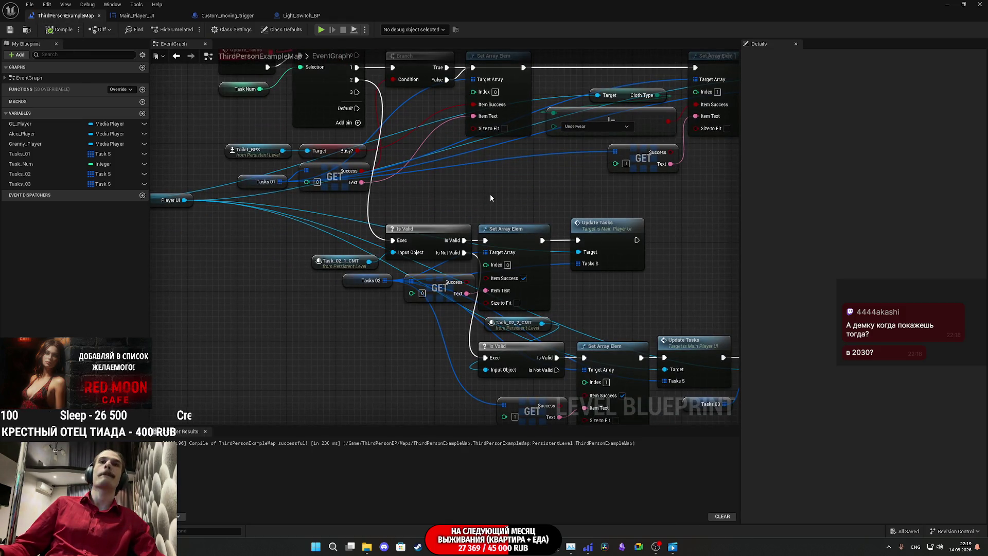
{"action": "mouse_move", "coordinate": [470, 172]}
{"action": "left_mouse_down"}
{"action": "mouse_move", "coordinate": [455, 132]}
{"action": "mouse_move", "coordinate": [399, 186]}
{"action": "left_mouse_up"}
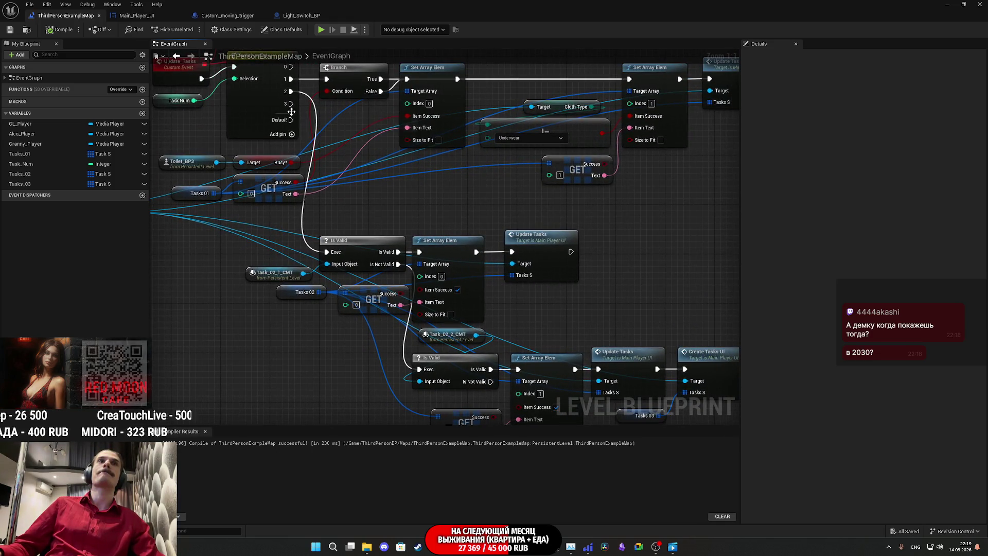
{"action": "mouse_move", "coordinate": [289, 104]}
{"action": "left_mouse_down"}
{"action": "mouse_move", "coordinate": [353, 451]}
{"action": "mouse_move", "coordinate": [382, 319]}
{"action": "left_mouse_up"}
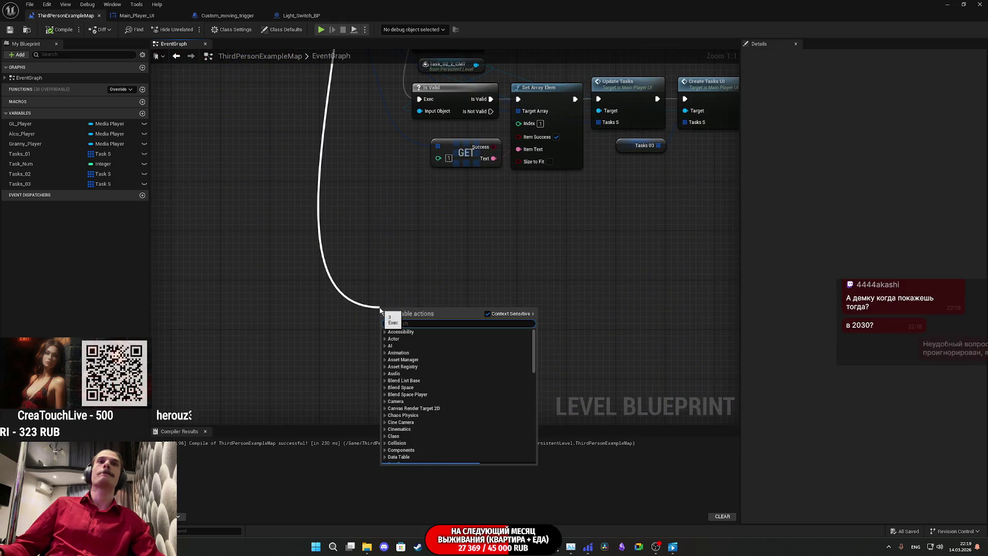
Place a Sequence node on the wire from pin 3 by searching 'sequence', then position it.
{"action": "type", "text": "sequence"}
{"action": "left_click", "coordinate": [424, 344]}
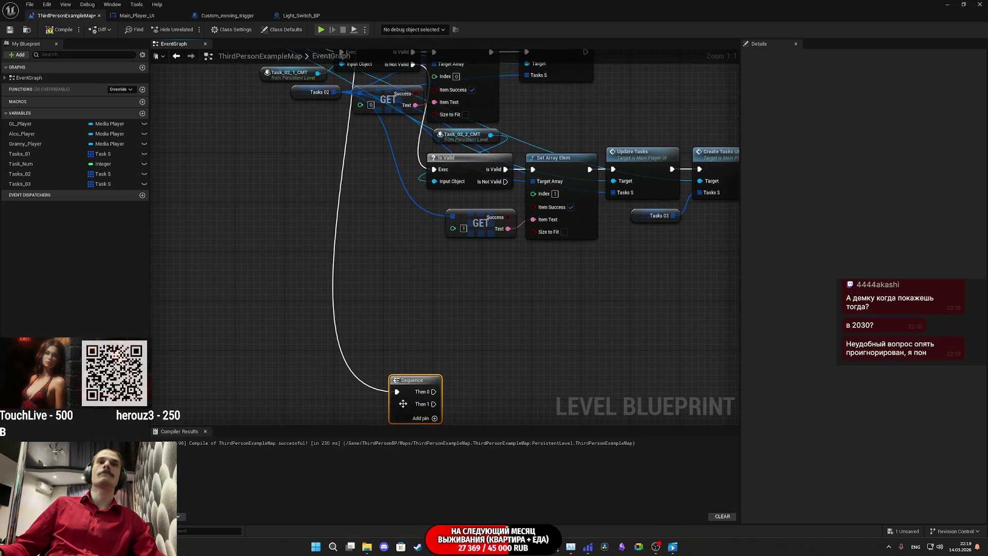
{"action": "left_click_drag", "start_coordinate": [396, 402], "coordinate": [392, 303]}
{"action": "left_click", "coordinate": [491, 279]}
{"action": "left_click_drag", "start_coordinate": [491, 279], "coordinate": [466, 379]}
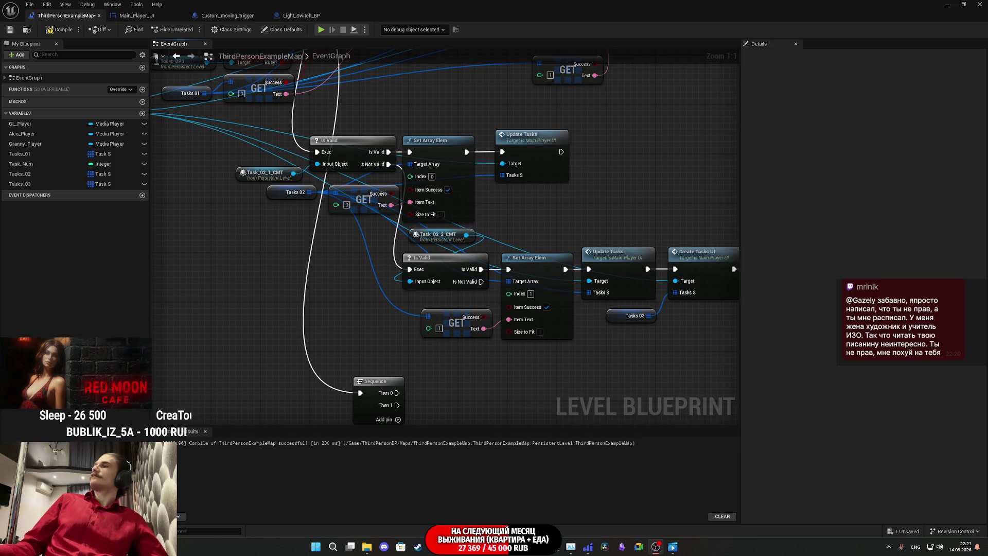
Move the Sequence node down and left in the level blueprint graph.
{"action": "mouse_move", "coordinate": [578, 374]}
{"action": "left_mouse_down"}
{"action": "mouse_move", "coordinate": [575, 229]}
{"action": "mouse_move", "coordinate": [644, 291]}
{"action": "left_mouse_up"}
{"action": "left_click_drag", "start_coordinate": [430, 322], "coordinate": [411, 360]}
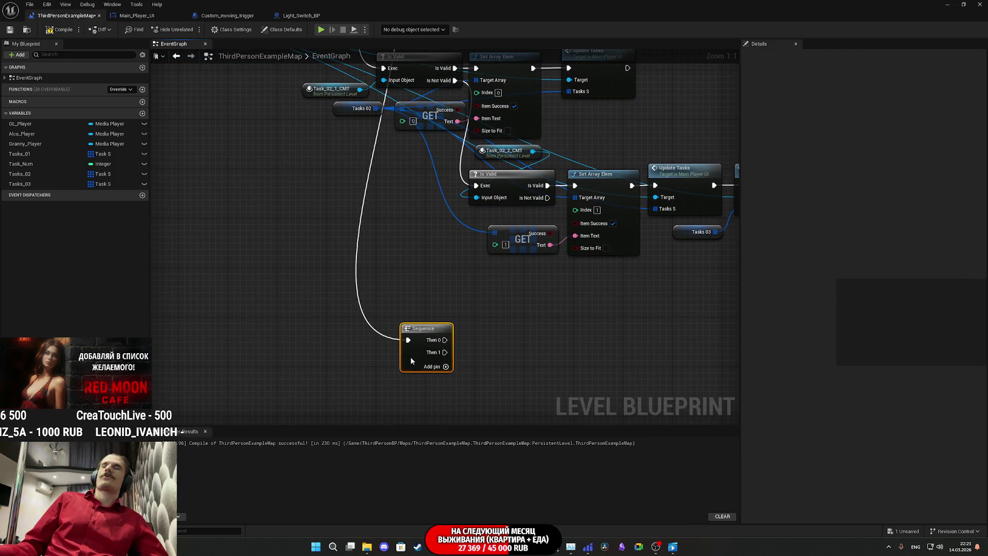
{"action": "left_click", "coordinate": [529, 335]}
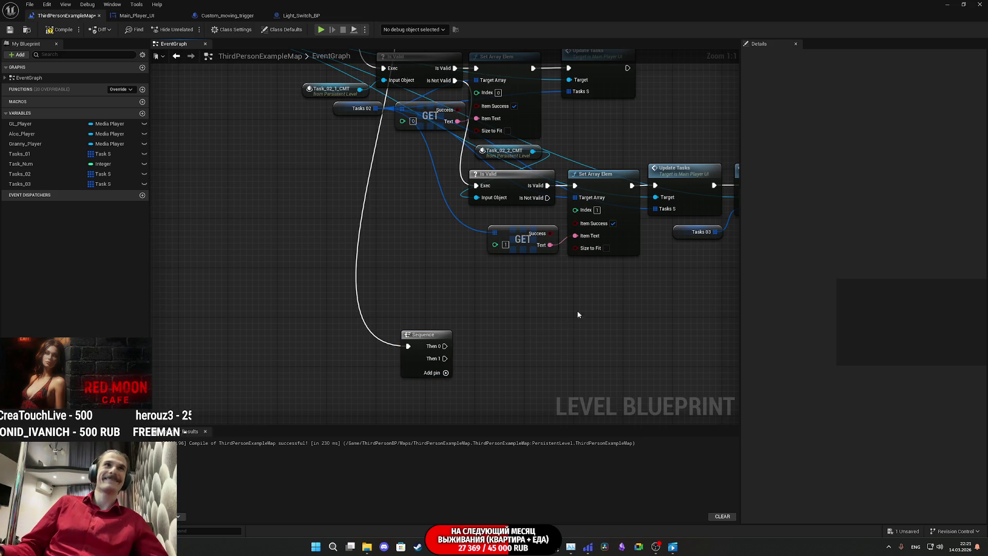
Compile and save the level blueprint, then return to the café level viewport.
{"action": "left_click", "coordinate": [60, 29]}
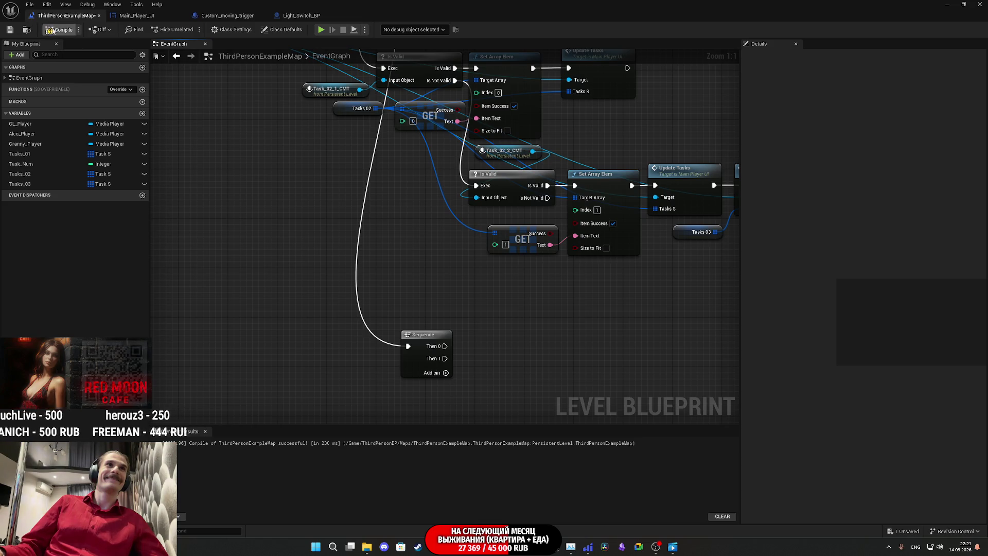
{"action": "left_click", "coordinate": [11, 30]}
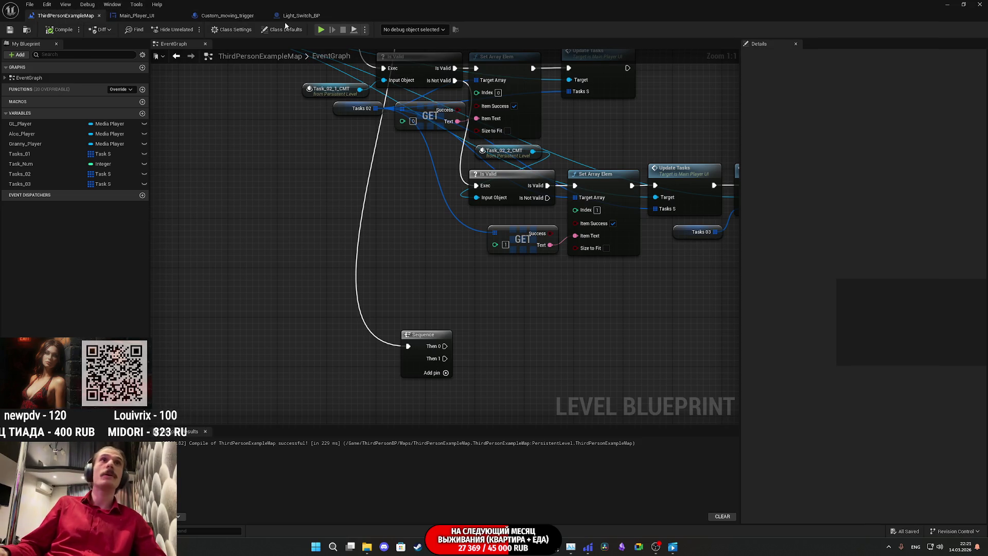
{"action": "left_click", "coordinate": [949, 4]}
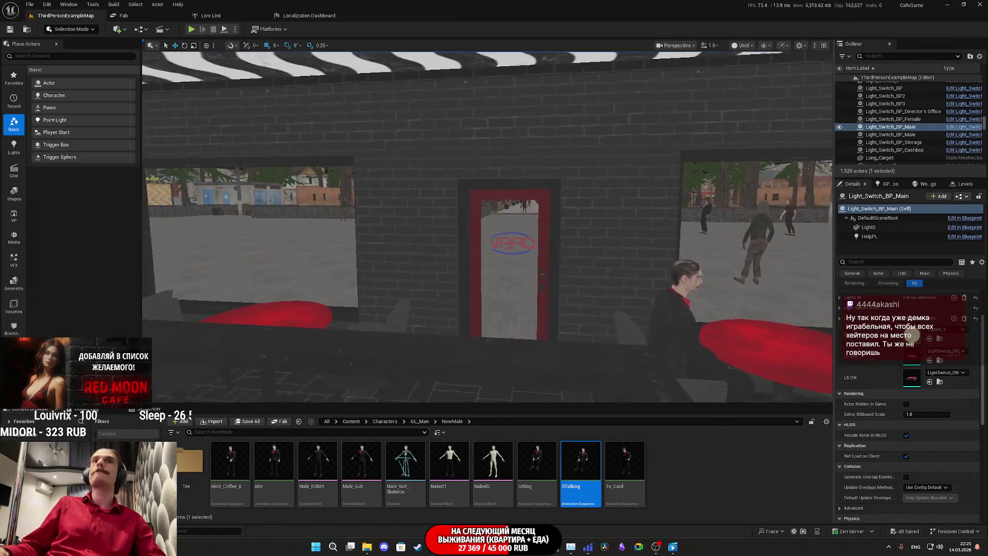
{"action": "key", "text": "w"}
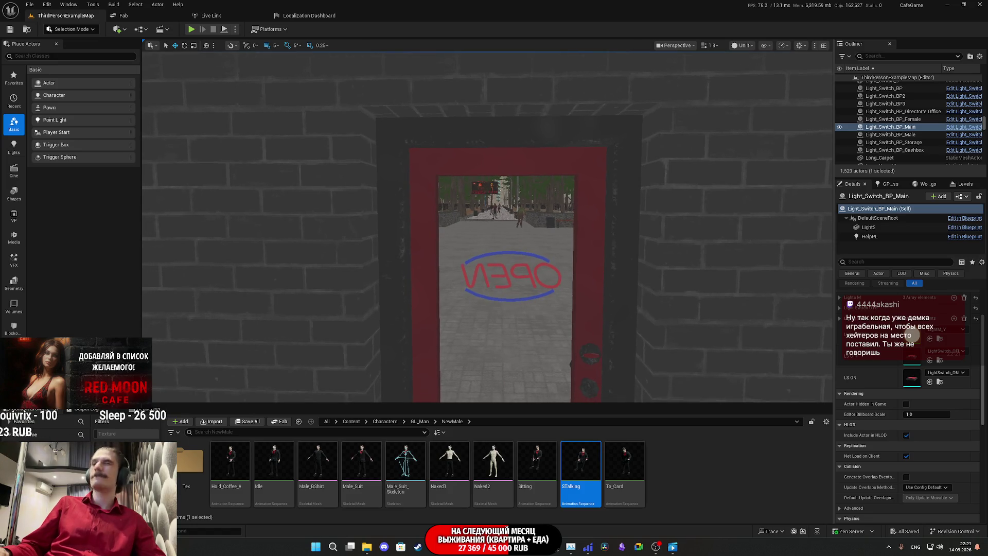
{"action": "left_click", "coordinate": [555, 284]}
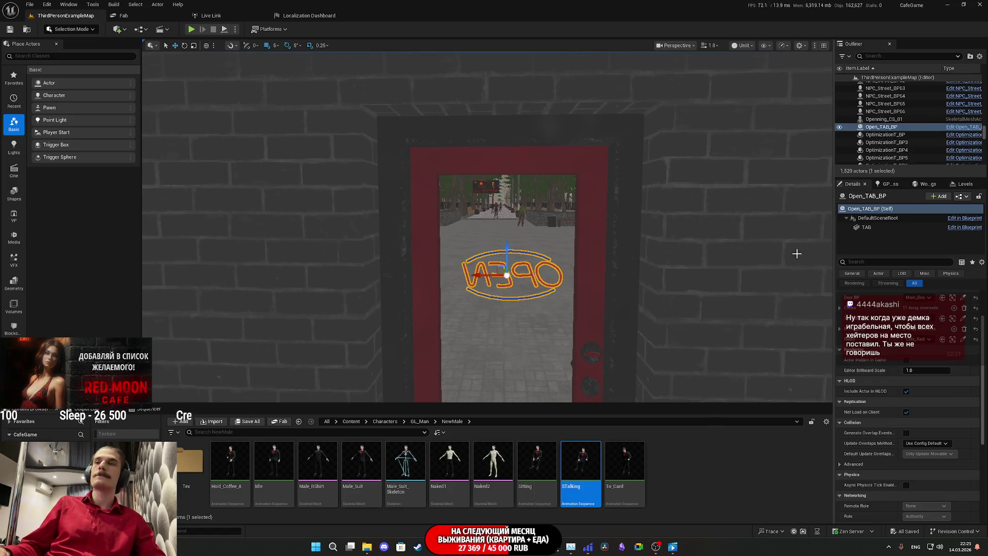
{"action": "left_click", "coordinate": [952, 218]}
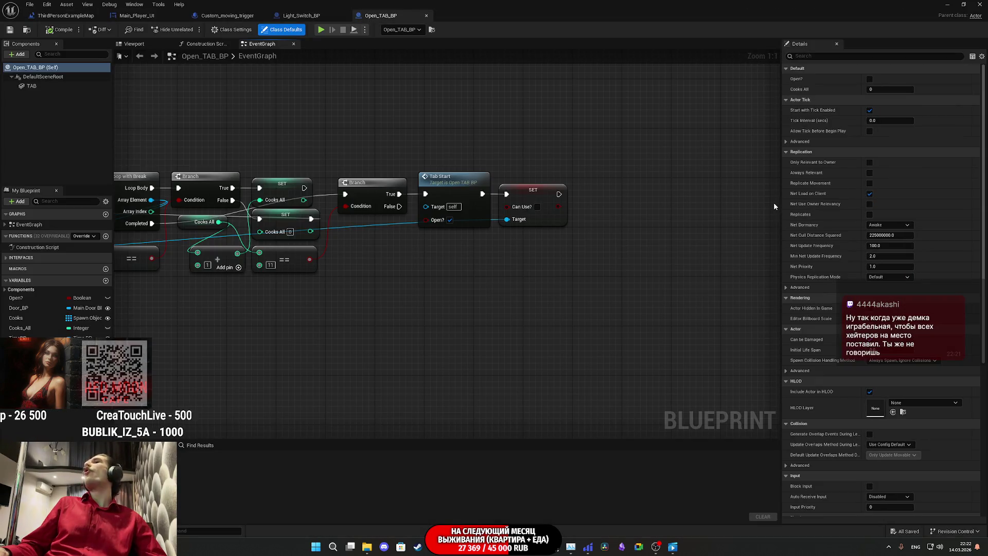
{"action": "left_click_drag", "start_coordinate": [441, 277], "coordinate": [765, 290]}
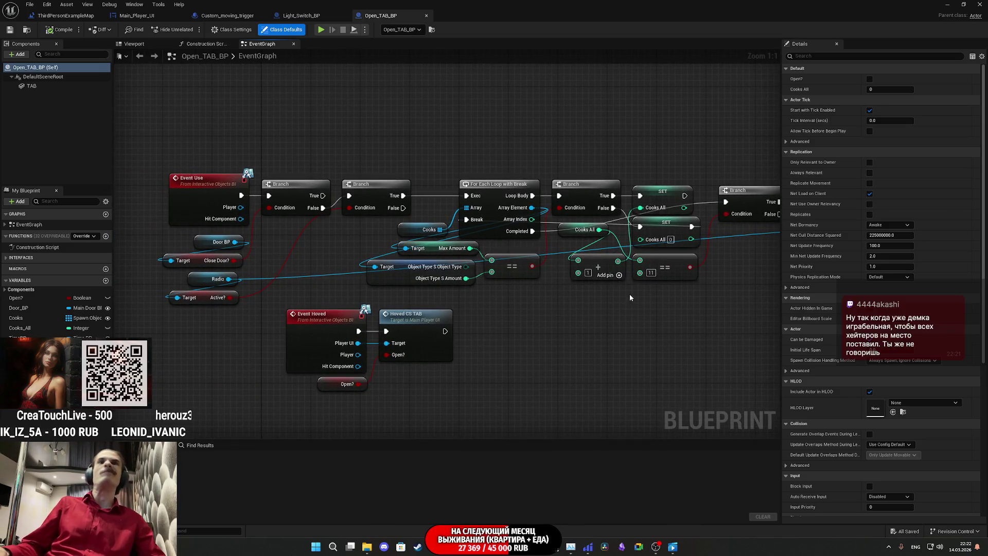
{"action": "scroll", "coordinate": [629, 294], "scroll_direction": "down", "scroll_amount": 5}
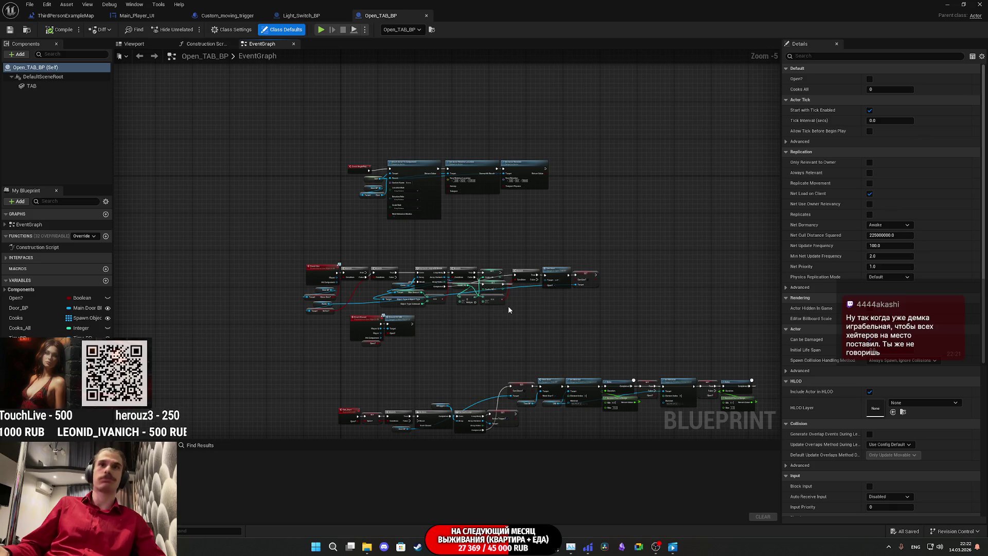
{"action": "scroll", "coordinate": [508, 306], "scroll_direction": "up", "scroll_amount": 2}
{"action": "left_click_drag", "start_coordinate": [318, 201], "coordinate": [342, 221]}
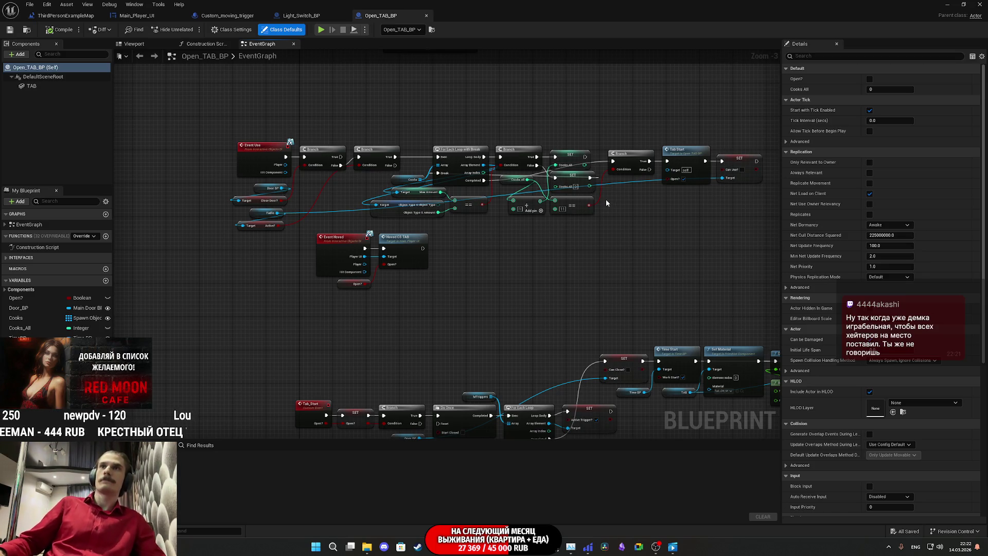
{"action": "scroll", "coordinate": [473, 180], "scroll_direction": "up", "scroll_amount": 3}
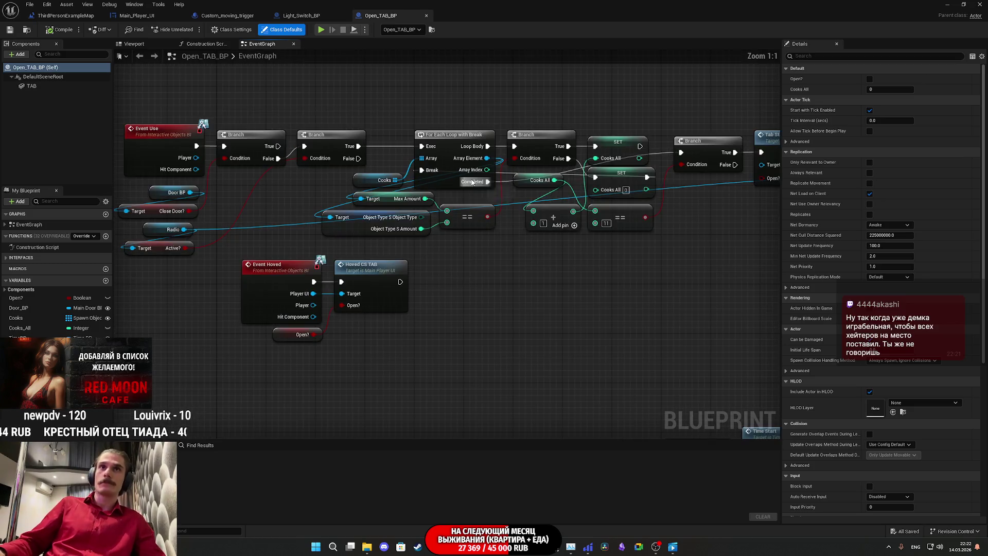
{"action": "left_click_drag", "start_coordinate": [534, 252], "coordinate": [452, 291]}
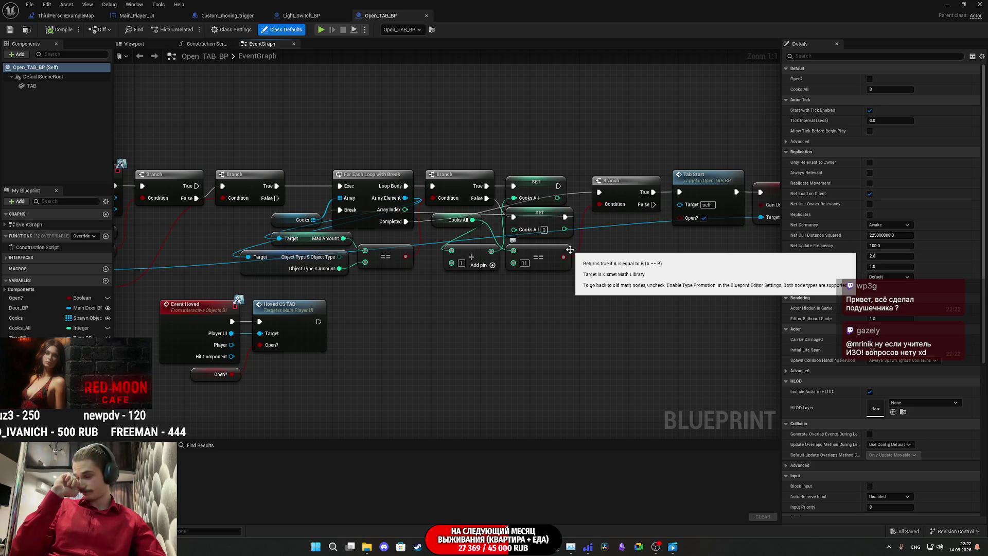
{"action": "left_click_drag", "start_coordinate": [606, 299], "coordinate": [514, 344]}
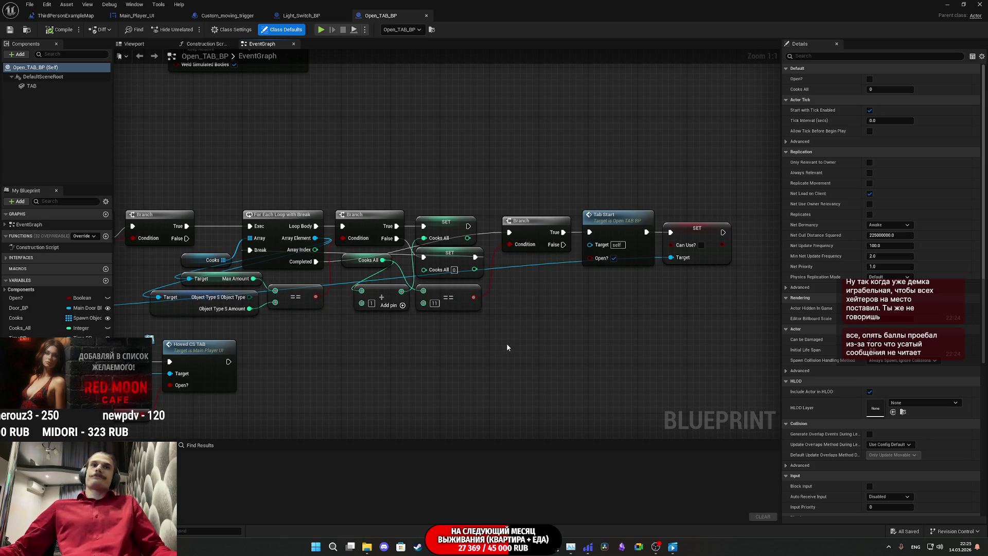
{"action": "scroll", "coordinate": [507, 347], "scroll_direction": "down", "scroll_amount": 1}
Move the Event Hoved node group down and left so it sits aligned under Event Use.
{"action": "scroll", "coordinate": [554, 307], "scroll_direction": "up", "scroll_amount": 1}
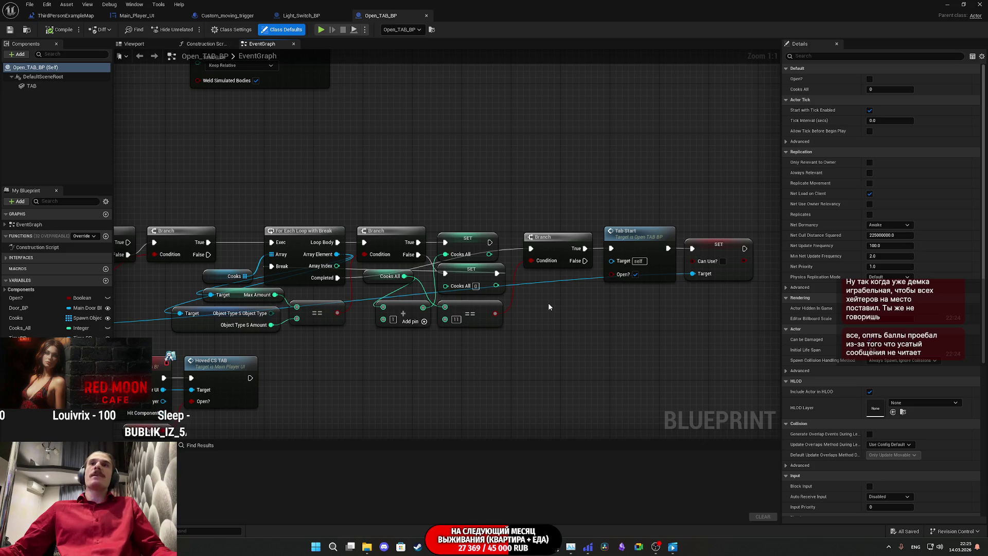
{"action": "mouse_move", "coordinate": [545, 355]}
{"action": "left_mouse_down"}
{"action": "mouse_move", "coordinate": [708, 373]}
{"action": "mouse_move", "coordinate": [789, 276]}
{"action": "left_mouse_up"}
{"action": "left_click_drag", "start_coordinate": [565, 390], "coordinate": [350, 288]}
{"action": "mouse_move", "coordinate": [389, 327]}
{"action": "left_mouse_down"}
{"action": "mouse_move", "coordinate": [240, 358]}
{"action": "mouse_move", "coordinate": [276, 363]}
{"action": "left_mouse_up"}
{"action": "mouse_move", "coordinate": [542, 332]}
{"action": "left_mouse_down"}
{"action": "mouse_move", "coordinate": [365, 350]}
{"action": "mouse_move", "coordinate": [637, 331]}
{"action": "left_mouse_up"}
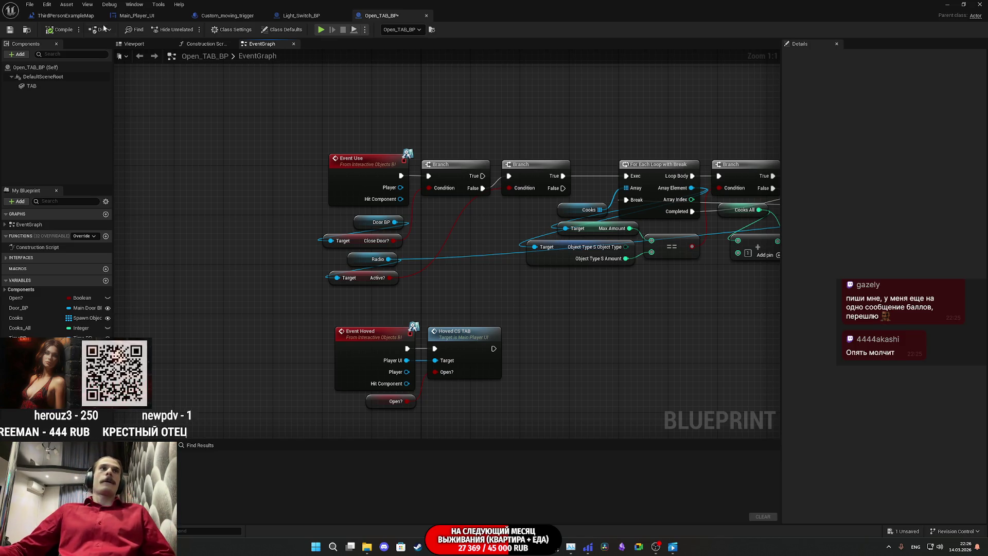
Save Open_TAB_BP and pan over to the Tab Start and SET Can Use? nodes.
{"action": "left_click", "coordinate": [10, 30]}
{"action": "mouse_move", "coordinate": [397, 108]}
{"action": "left_mouse_down"}
{"action": "mouse_move", "coordinate": [249, 117]}
{"action": "mouse_move", "coordinate": [188, 139]}
{"action": "left_mouse_up"}
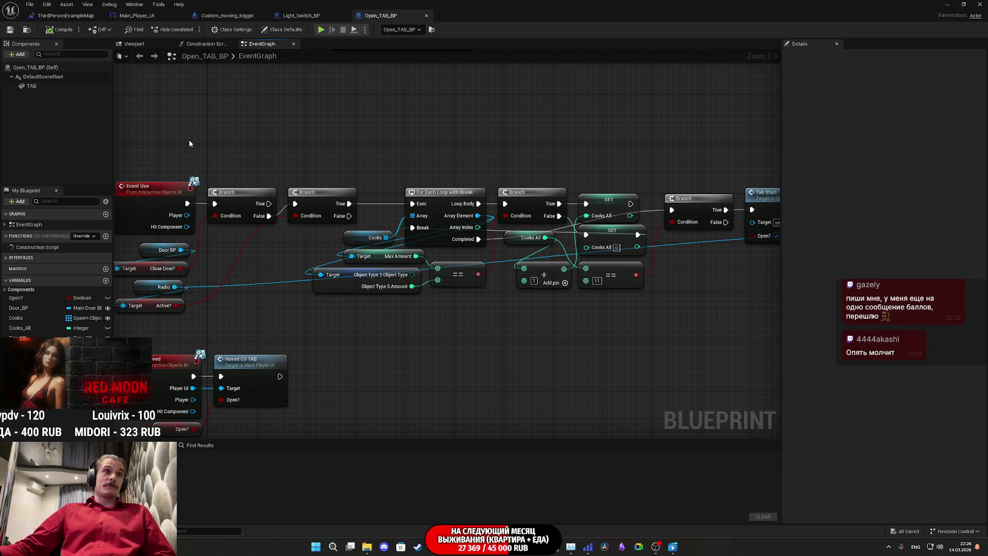
{"action": "mouse_move", "coordinate": [295, 154]}
{"action": "left_mouse_down"}
{"action": "mouse_move", "coordinate": [57, 175]}
{"action": "mouse_move", "coordinate": [140, 188]}
{"action": "left_mouse_up"}
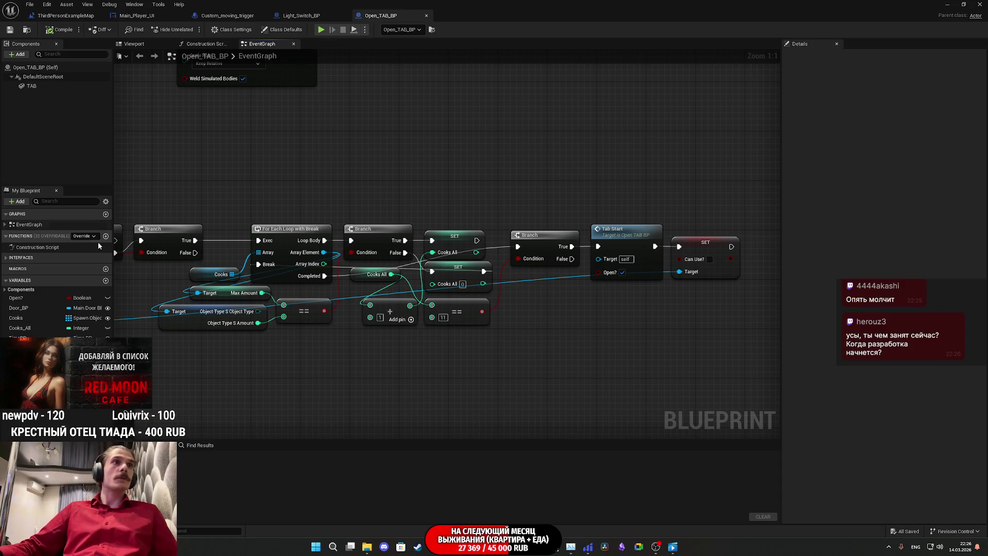
Add a new Boolean variable named Can_Use? to Open_TAB_BP.
{"action": "left_click", "coordinate": [106, 281]}
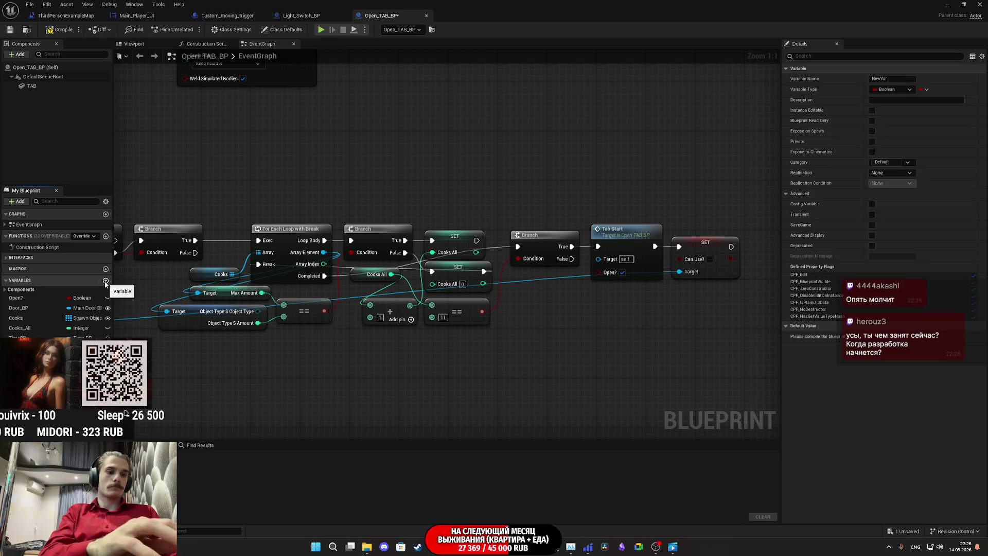
{"action": "type", "text": "Can_Use?"}
{"action": "key", "text": "Return"}
Compile and save the blueprint, recompile, and pan back toward Event Use.
{"action": "left_click", "coordinate": [61, 29]}
{"action": "left_click", "coordinate": [10, 32]}
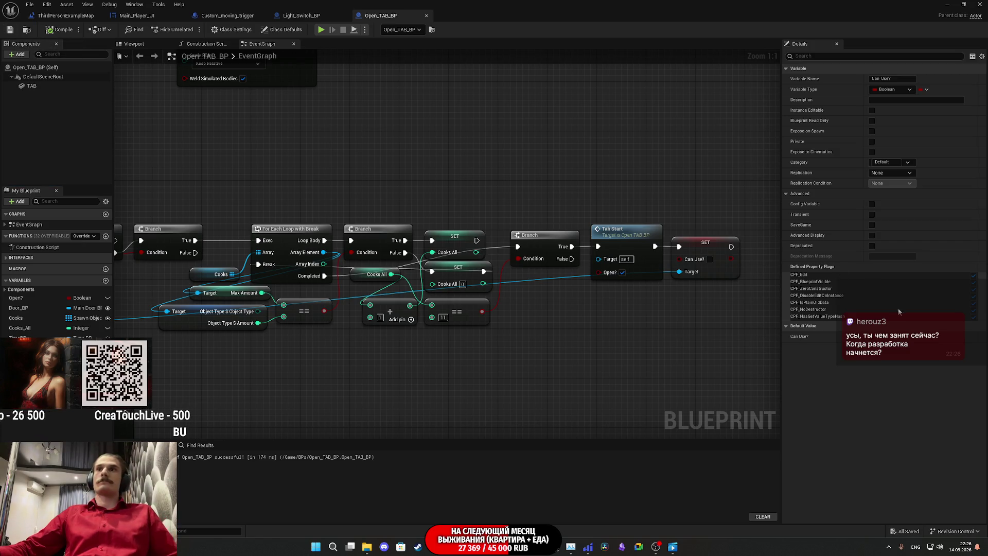
{"action": "left_click", "coordinate": [61, 30]}
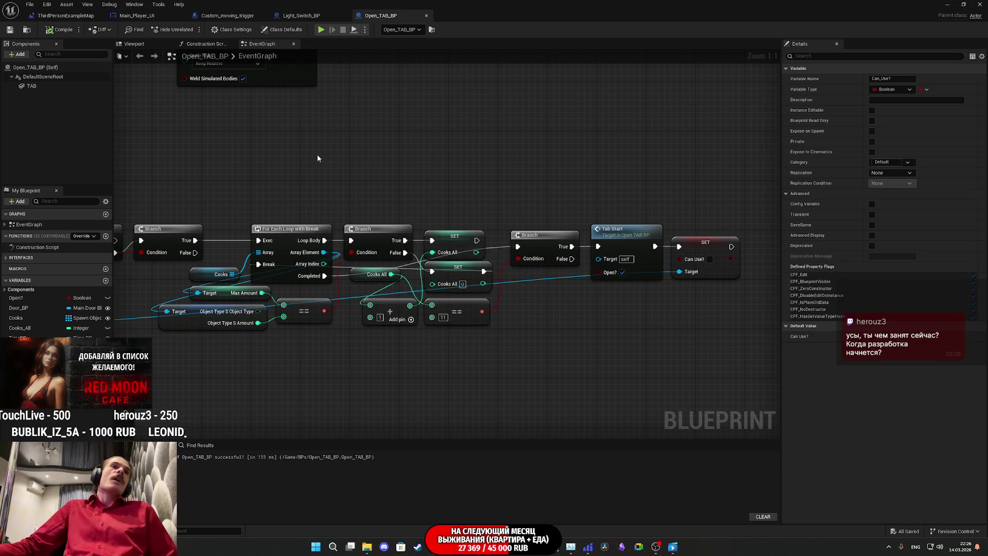
{"action": "mouse_move", "coordinate": [314, 146]}
{"action": "left_mouse_down"}
{"action": "mouse_move", "coordinate": [392, 185]}
{"action": "mouse_move", "coordinate": [388, 162]}
{"action": "mouse_move", "coordinate": [535, 177]}
{"action": "left_mouse_up"}
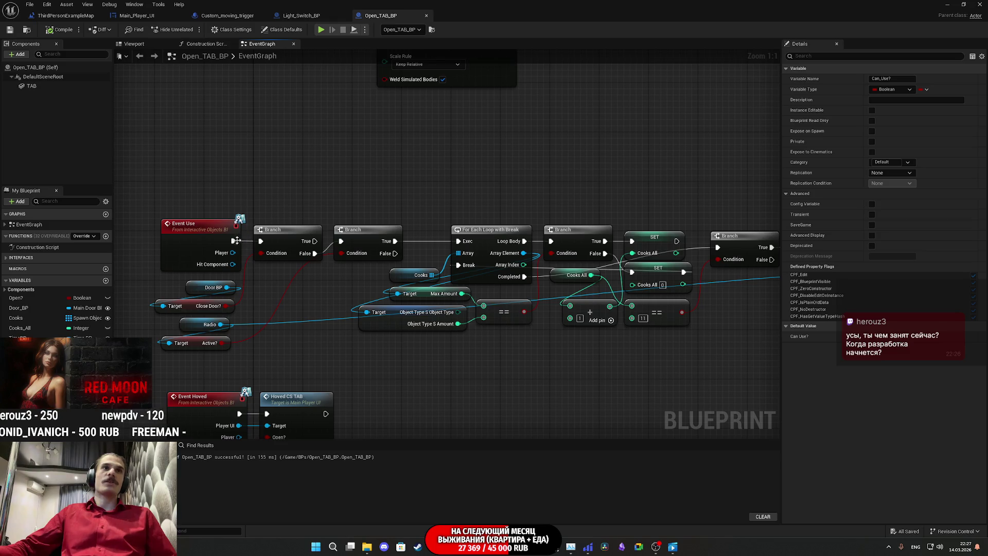
Add a Can Use? getter converted to a Branch, fed by Event Use, with True wired to Tab Start.
{"action": "left_click_drag", "start_coordinate": [234, 242], "coordinate": [214, 167]}
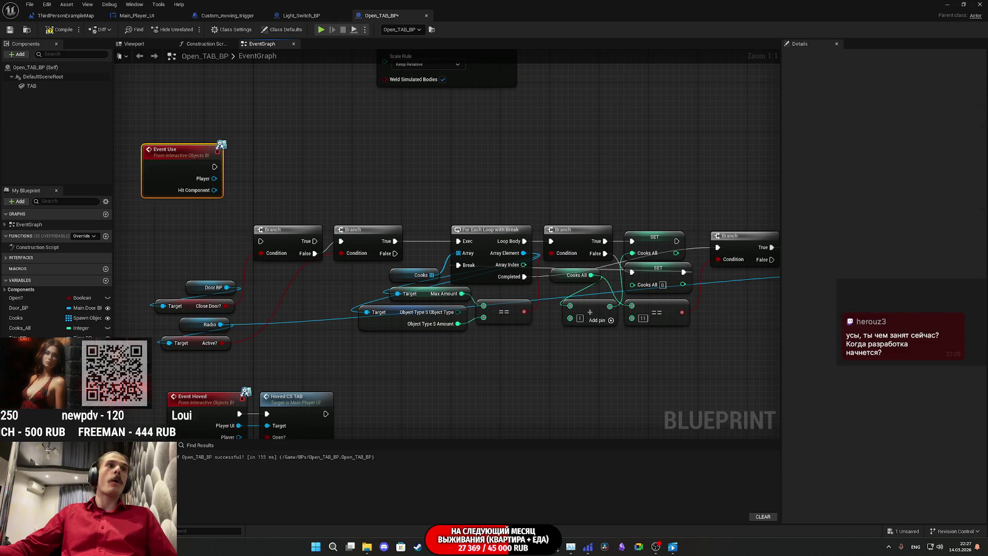
{"action": "left_click_drag", "start_coordinate": [21, 348], "coordinate": [174, 210]}
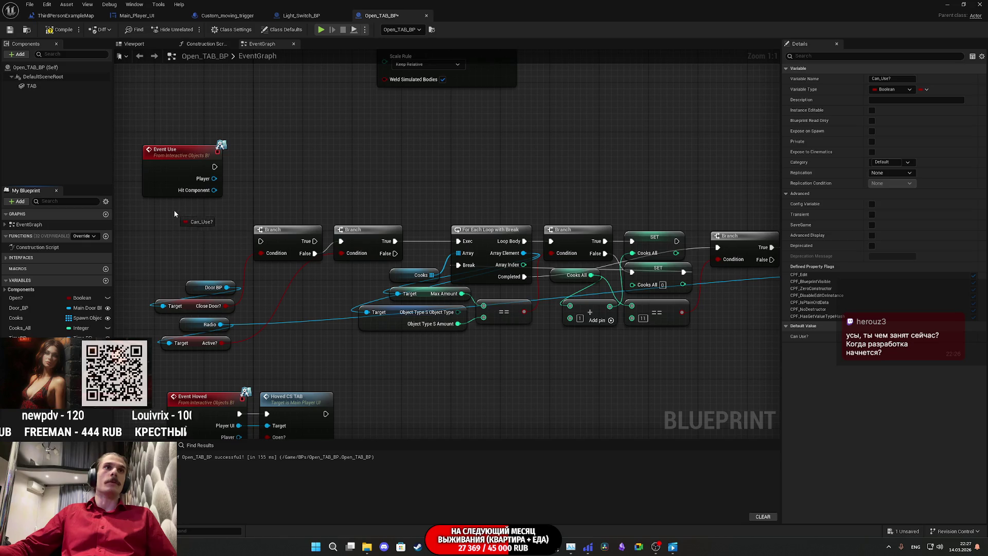
{"action": "left_click", "coordinate": [196, 227]}
{"action": "right_click", "coordinate": [209, 217]}
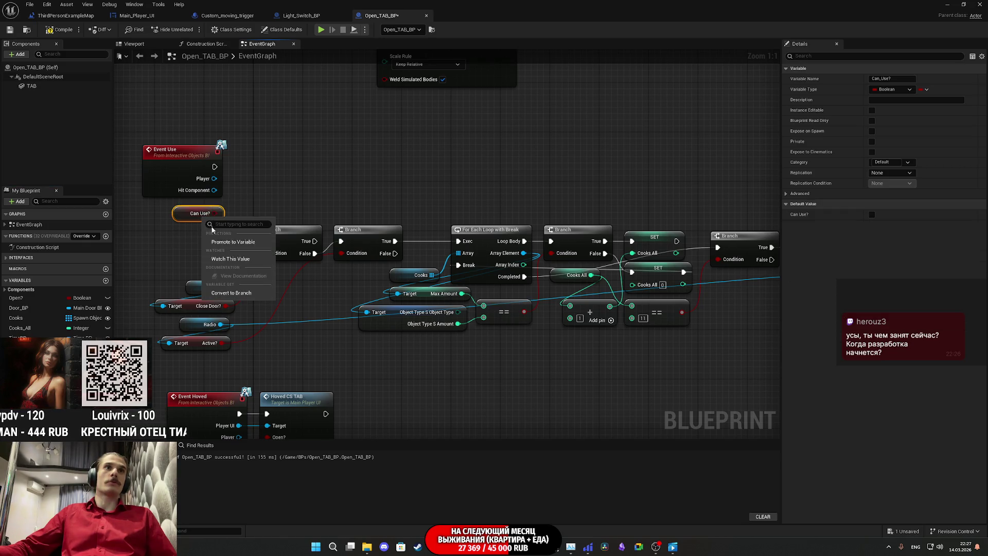
{"action": "left_click", "coordinate": [237, 293]}
{"action": "mouse_move", "coordinate": [181, 222]}
{"action": "left_mouse_down"}
{"action": "mouse_move", "coordinate": [221, 175]}
{"action": "mouse_move", "coordinate": [215, 167]}
{"action": "left_mouse_up"}
{"action": "mouse_move", "coordinate": [200, 250]}
{"action": "left_mouse_down"}
{"action": "mouse_move", "coordinate": [261, 193]}
{"action": "mouse_move", "coordinate": [253, 225]}
{"action": "mouse_move", "coordinate": [198, 242]}
{"action": "left_mouse_up"}
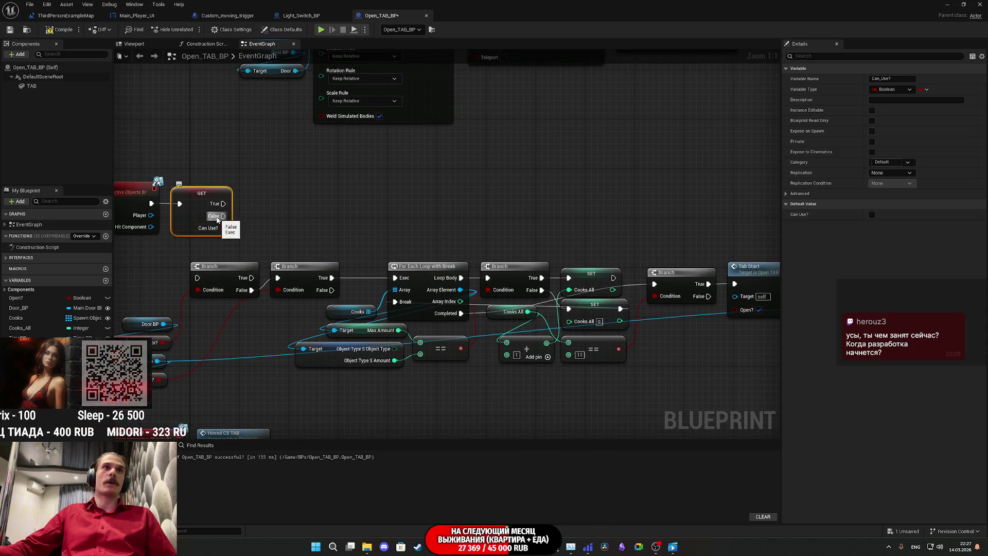
{"action": "mouse_move", "coordinate": [221, 203]}
{"action": "left_mouse_down"}
{"action": "mouse_move", "coordinate": [404, 230]}
{"action": "mouse_move", "coordinate": [813, 257]}
{"action": "mouse_move", "coordinate": [456, 214]}
{"action": "left_mouse_up"}
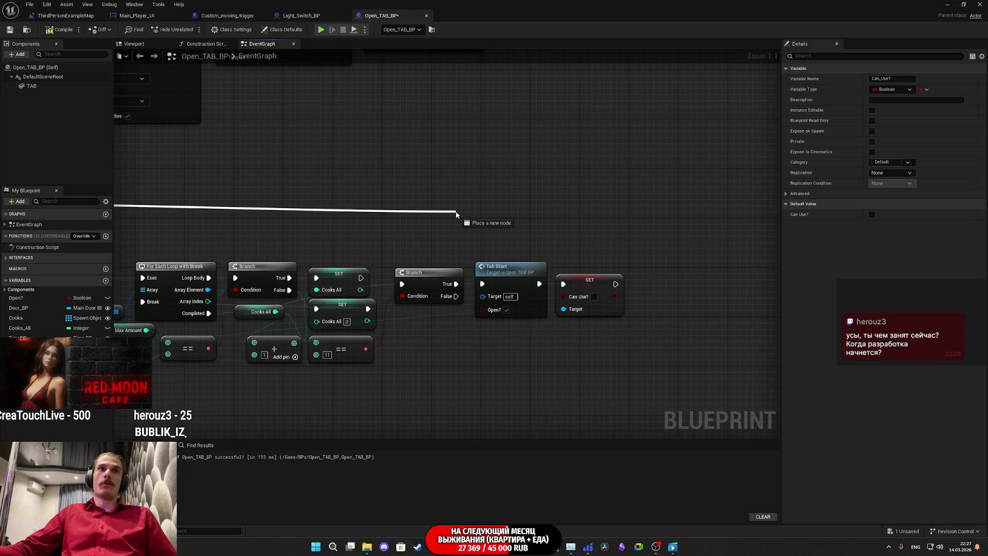
{"action": "mouse_move", "coordinate": [456, 215]}
{"action": "left_mouse_down"}
{"action": "mouse_move", "coordinate": [476, 241]}
{"action": "mouse_move", "coordinate": [483, 285]}
{"action": "left_mouse_up"}
Delete the SET Can Use? node.
{"action": "scroll", "coordinate": [548, 253], "scroll_direction": "down", "scroll_amount": 2}
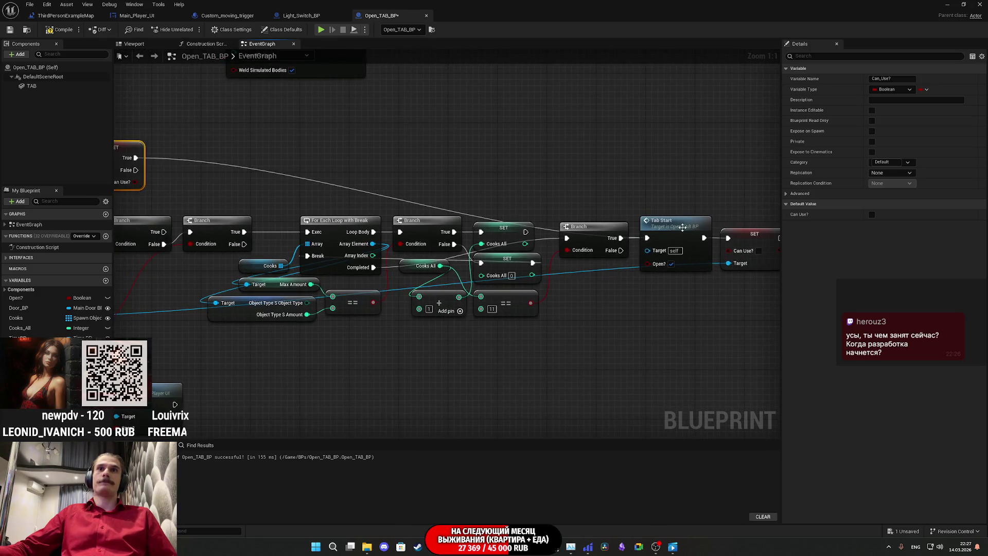
{"action": "left_click_drag", "start_coordinate": [620, 280], "coordinate": [524, 290]}
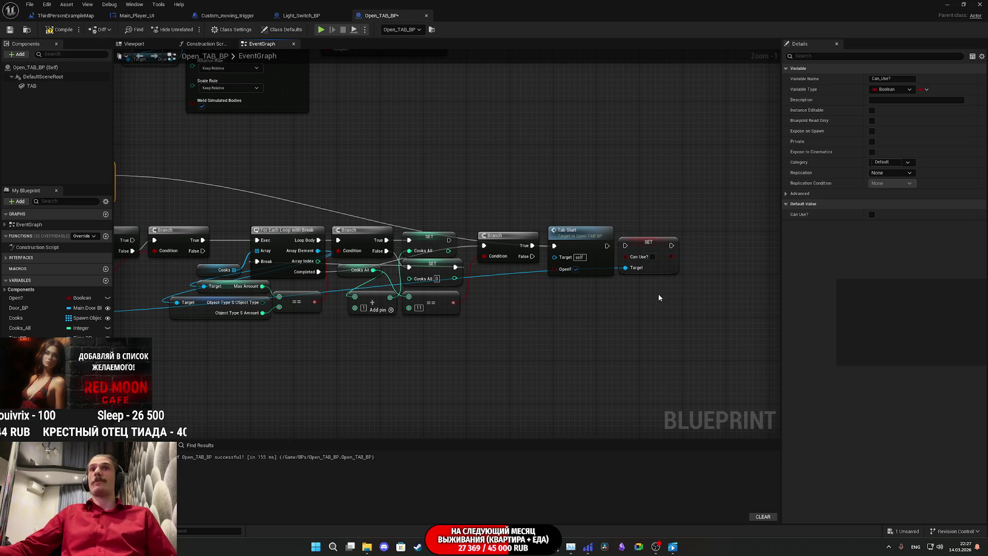
{"action": "mouse_move", "coordinate": [651, 257]}
{"action": "left_mouse_down"}
{"action": "mouse_move", "coordinate": [631, 301]}
{"action": "mouse_move", "coordinate": [392, 367]}
{"action": "mouse_move", "coordinate": [594, 368]}
{"action": "mouse_move", "coordinate": [290, 336]}
{"action": "left_mouse_up"}
{"action": "key", "text": "Delete"}
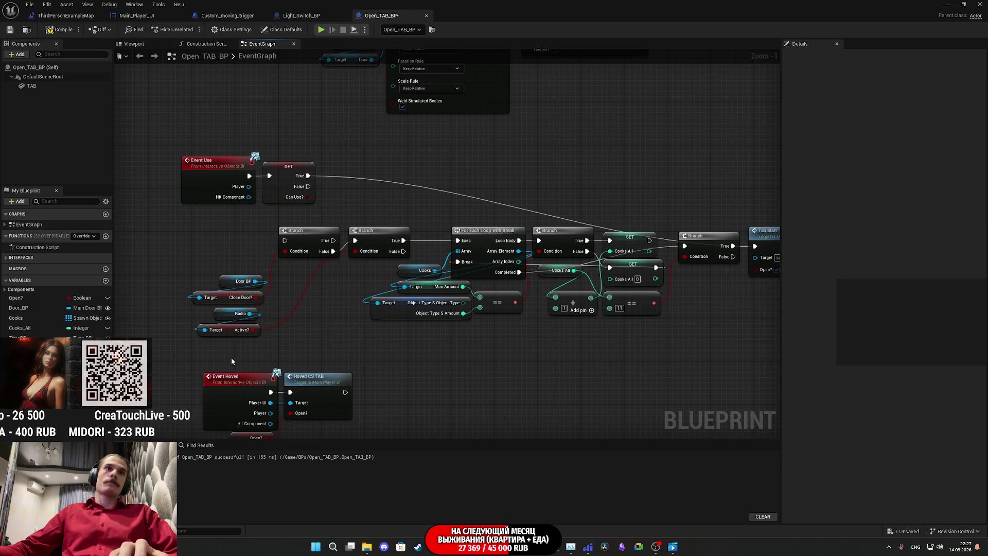
Delete the old variable, Branch, For Each Loop, SET and == nodes; place Tab Start beside the GET node.
{"action": "mouse_move", "coordinate": [282, 278]}
{"action": "left_mouse_down"}
{"action": "mouse_move", "coordinate": [368, 237]}
{"action": "mouse_move", "coordinate": [304, 225]}
{"action": "left_mouse_up"}
{"action": "key", "text": "Delete"}
{"action": "key", "text": "Delete"}
{"action": "left_click_drag", "start_coordinate": [315, 325], "coordinate": [692, 199]}
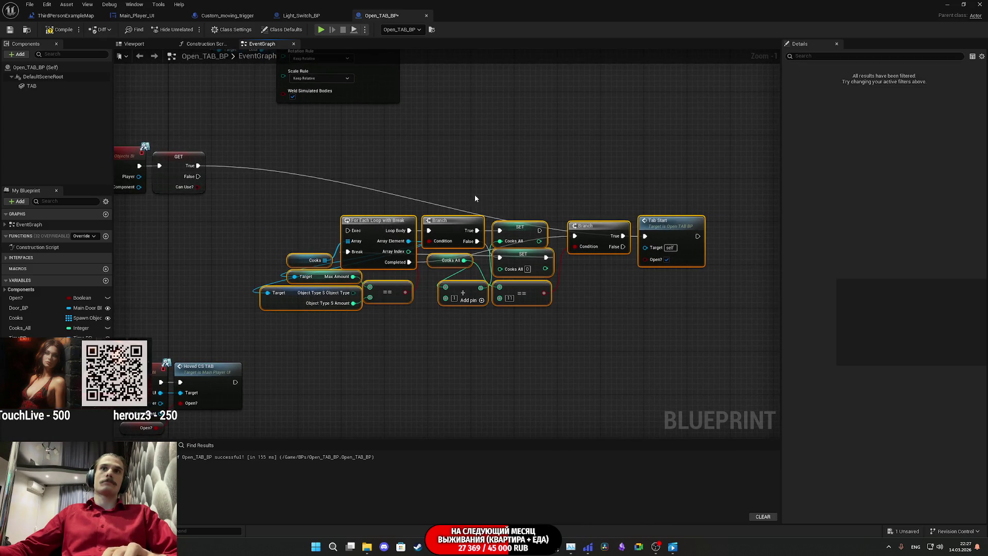
{"action": "mouse_move", "coordinate": [624, 345]}
{"action": "left_mouse_down"}
{"action": "mouse_move", "coordinate": [551, 274]}
{"action": "mouse_move", "coordinate": [308, 206]}
{"action": "left_mouse_up"}
{"action": "key", "text": "Delete"}
{"action": "mouse_move", "coordinate": [672, 241]}
{"action": "left_mouse_down"}
{"action": "mouse_move", "coordinate": [655, 228]}
{"action": "mouse_move", "coordinate": [267, 165]}
{"action": "left_mouse_up"}
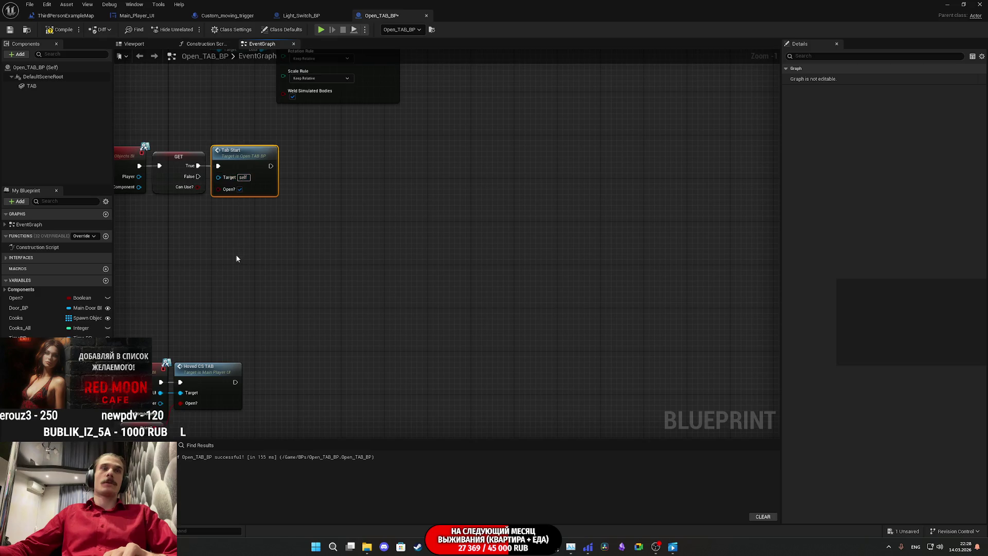
{"action": "left_click_drag", "start_coordinate": [251, 261], "coordinate": [471, 258]}
Jump to the Tab_Start event, move Door BP beside Do Once, and view the downstream nodes.
{"action": "double_click", "coordinate": [470, 152]}
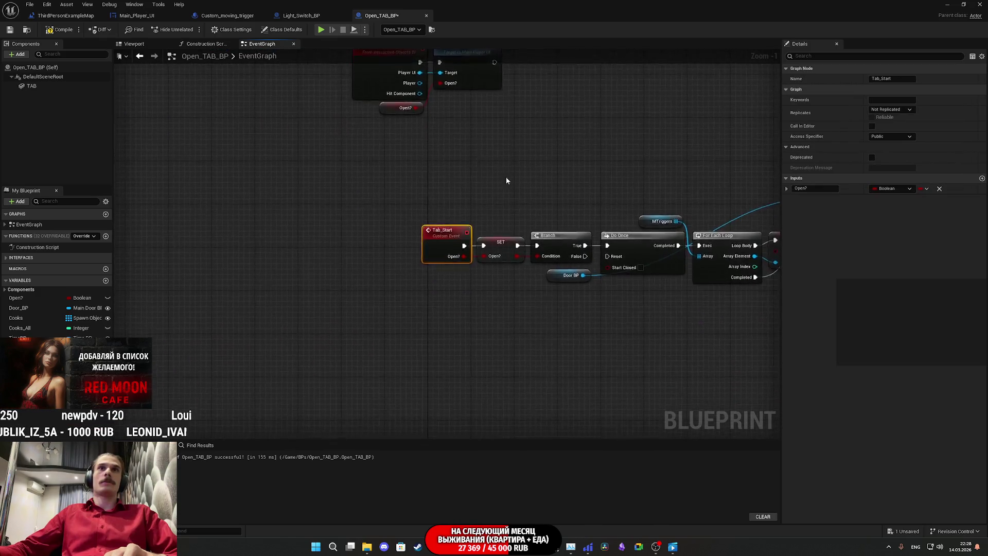
{"action": "mouse_move", "coordinate": [255, 188]}
{"action": "left_mouse_down"}
{"action": "mouse_move", "coordinate": [423, 194]}
{"action": "mouse_move", "coordinate": [294, 201]}
{"action": "mouse_move", "coordinate": [273, 214]}
{"action": "mouse_move", "coordinate": [311, 225]}
{"action": "left_mouse_up"}
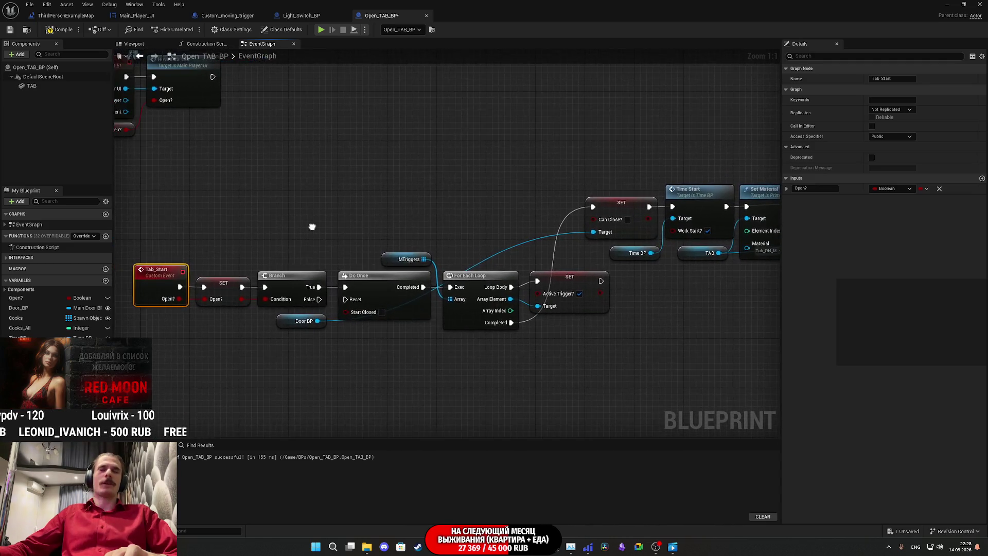
{"action": "mouse_move", "coordinate": [282, 324]}
{"action": "left_mouse_down"}
{"action": "mouse_move", "coordinate": [337, 262]}
{"action": "mouse_move", "coordinate": [476, 219]}
{"action": "mouse_move", "coordinate": [516, 226]}
{"action": "mouse_move", "coordinate": [533, 240]}
{"action": "mouse_move", "coordinate": [305, 230]}
{"action": "left_mouse_up"}
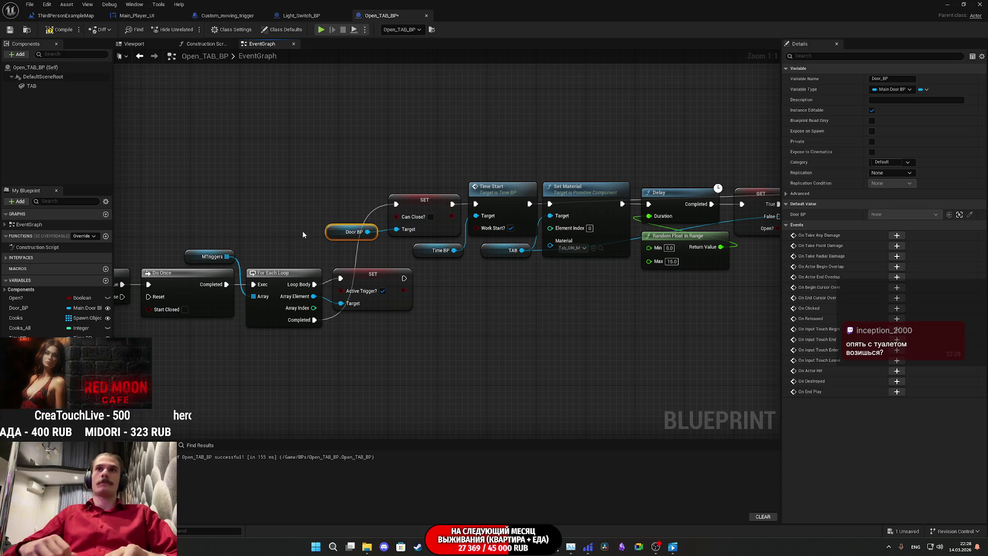
{"action": "mouse_move", "coordinate": [582, 316]}
{"action": "left_mouse_down"}
{"action": "mouse_move", "coordinate": [384, 345]}
{"action": "mouse_move", "coordinate": [319, 332]}
{"action": "mouse_move", "coordinate": [510, 327]}
{"action": "left_mouse_up"}
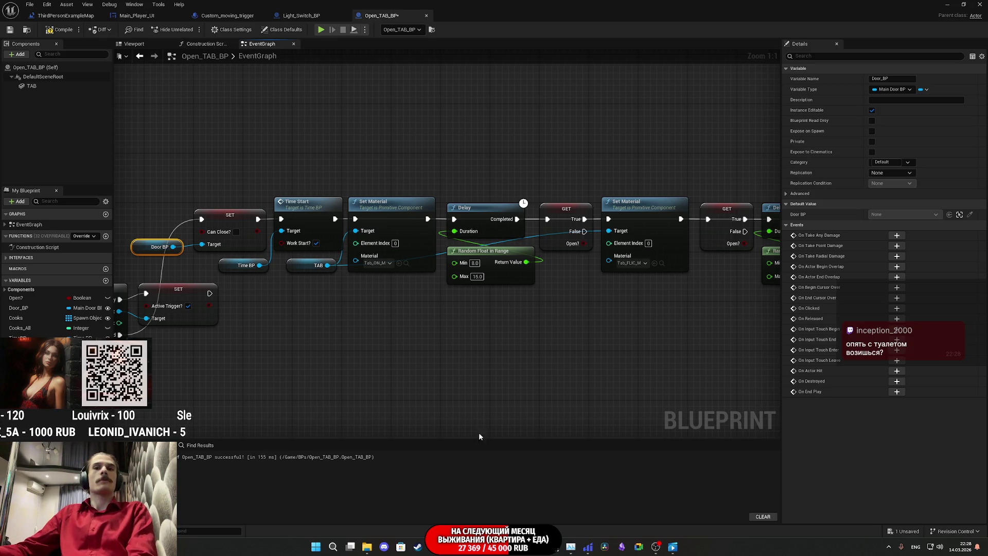
Switch to the Twitch stream manager in the browser and open YouTube in a background tab.
{"action": "mouse_move", "coordinate": [435, 547]}
{"action": "left_click", "coordinate": [453, 474]}
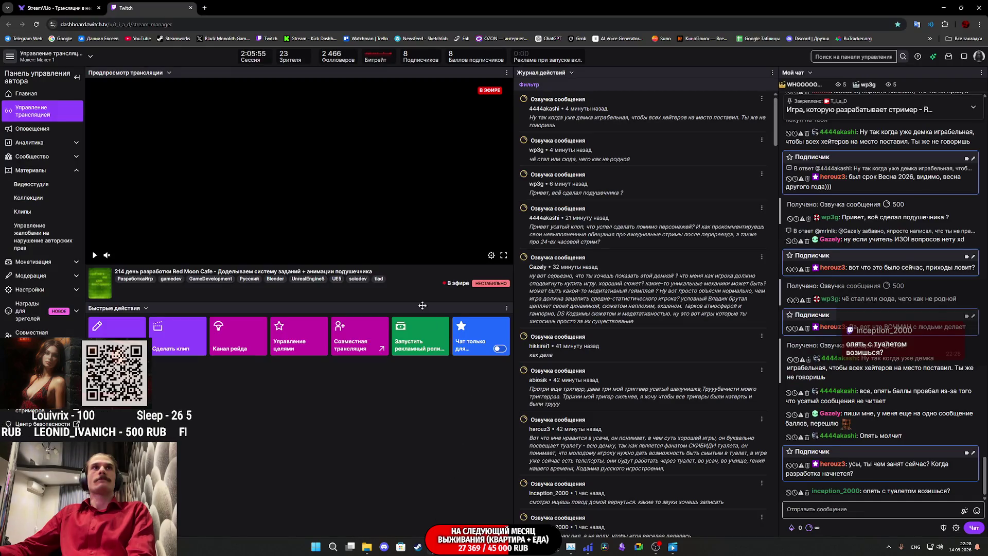
{"action": "left_click", "coordinate": [56, 8]}
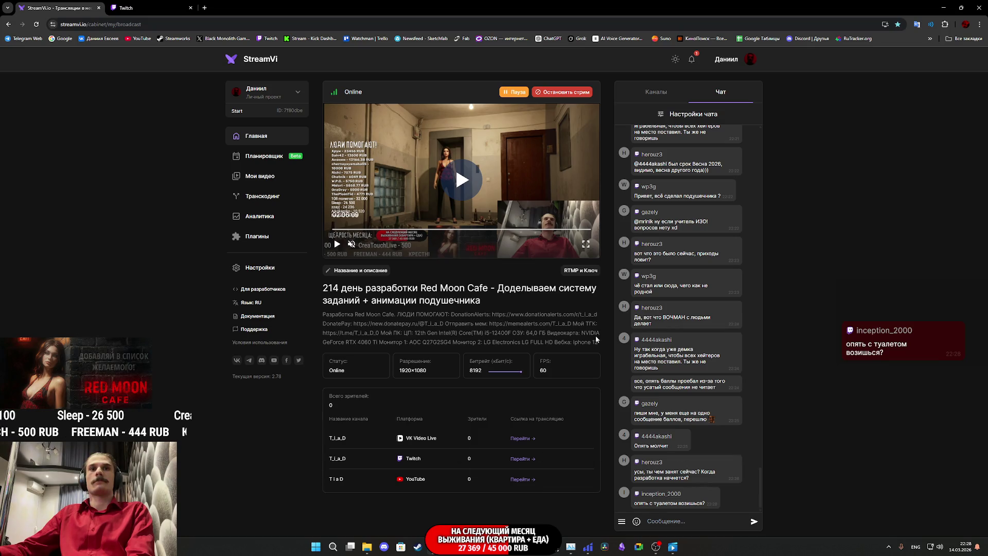
{"action": "left_click", "coordinate": [115, 6]}
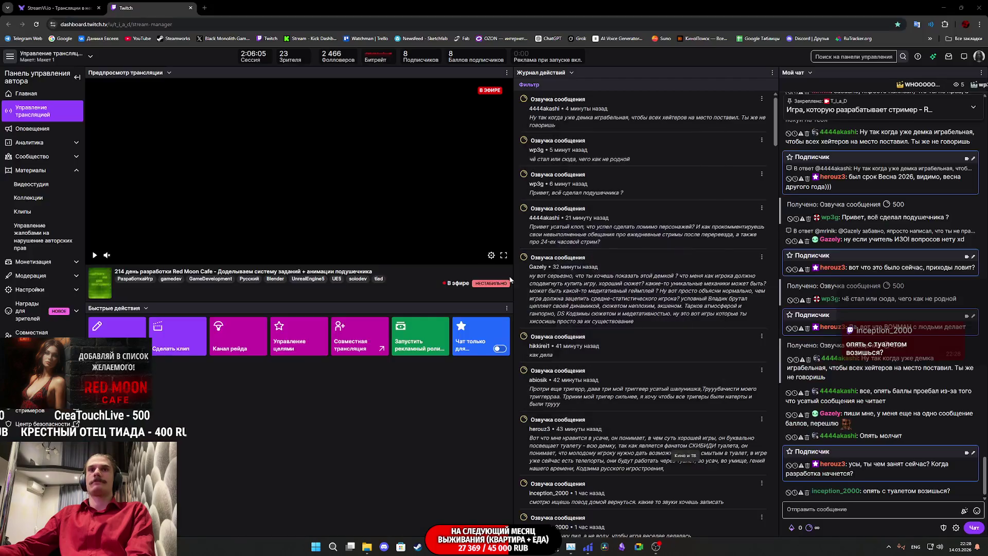
{"action": "middle_click", "coordinate": [143, 39]}
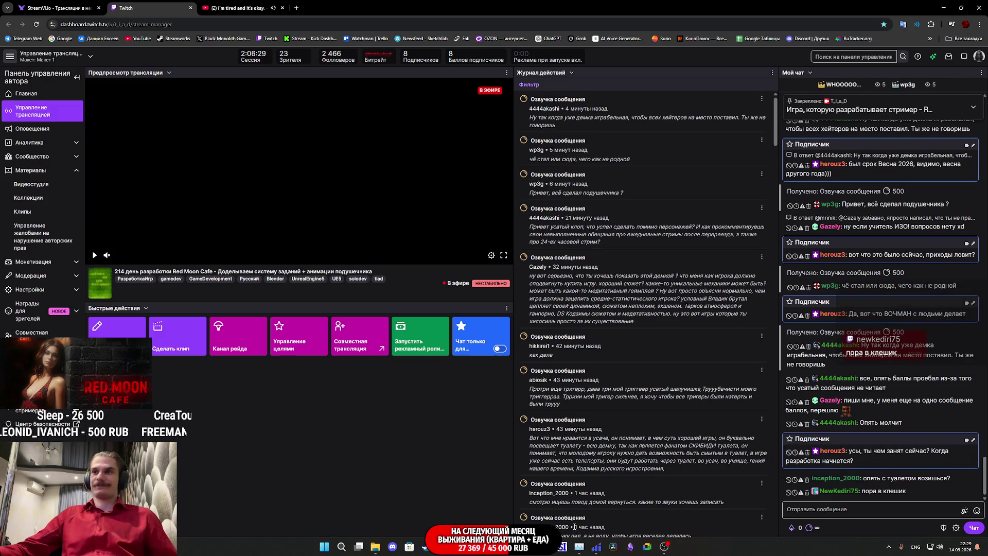
Open your own channel page from the account menu in a new tab.
{"action": "left_click", "coordinate": [978, 59]}
{"action": "middle_click", "coordinate": [947, 114]}
{"action": "left_click", "coordinate": [240, 8]}
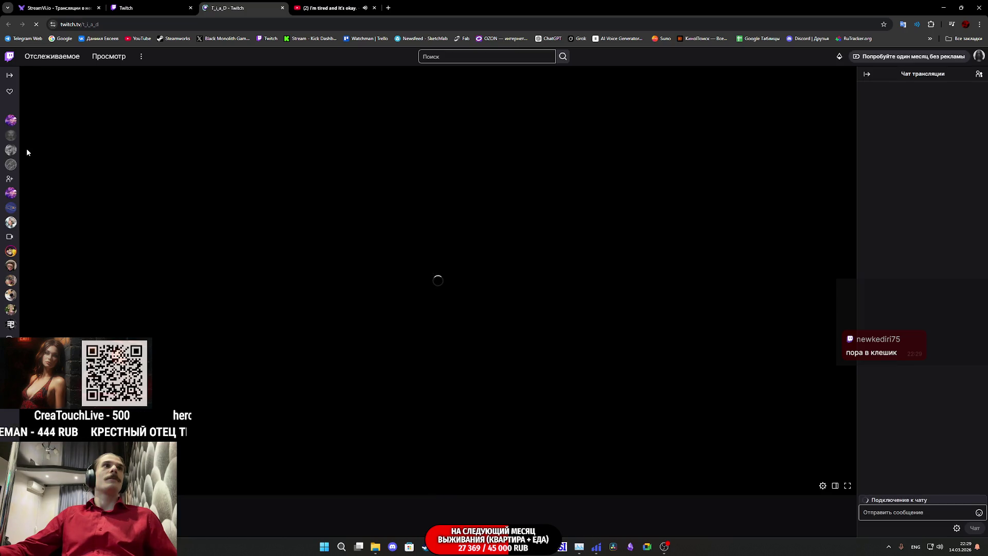
Visit a followed channel from the sidebar, close its tab, and return to the Twitch stream manager.
{"action": "mouse_move", "coordinate": [16, 109]}
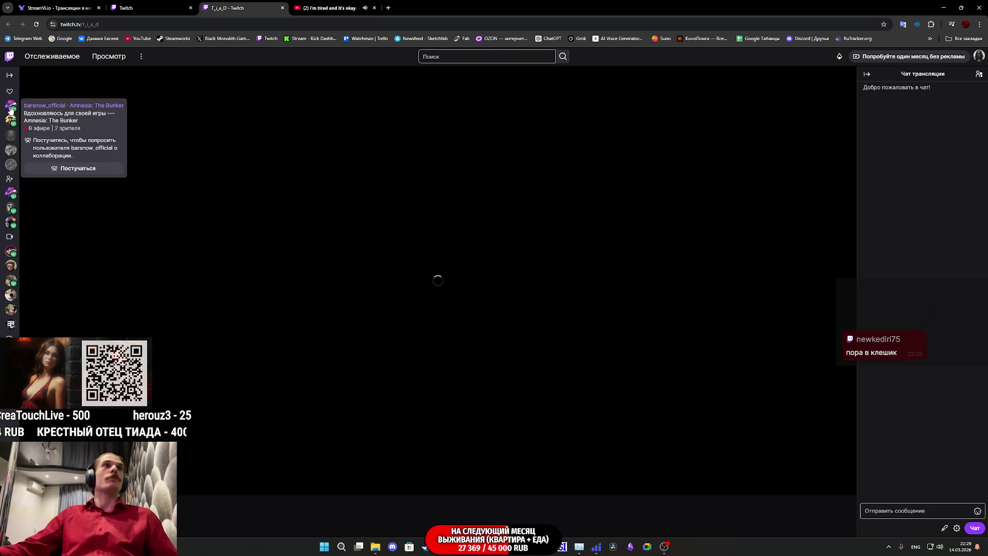
{"action": "left_click", "coordinate": [12, 109]}
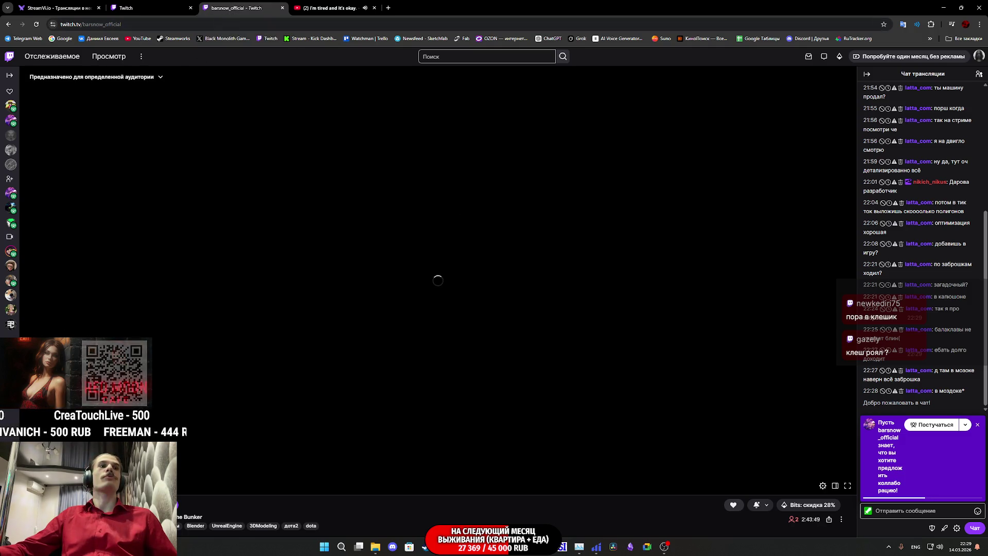
{"action": "scroll", "coordinate": [181, 501], "scroll_direction": "down", "scroll_amount": 2}
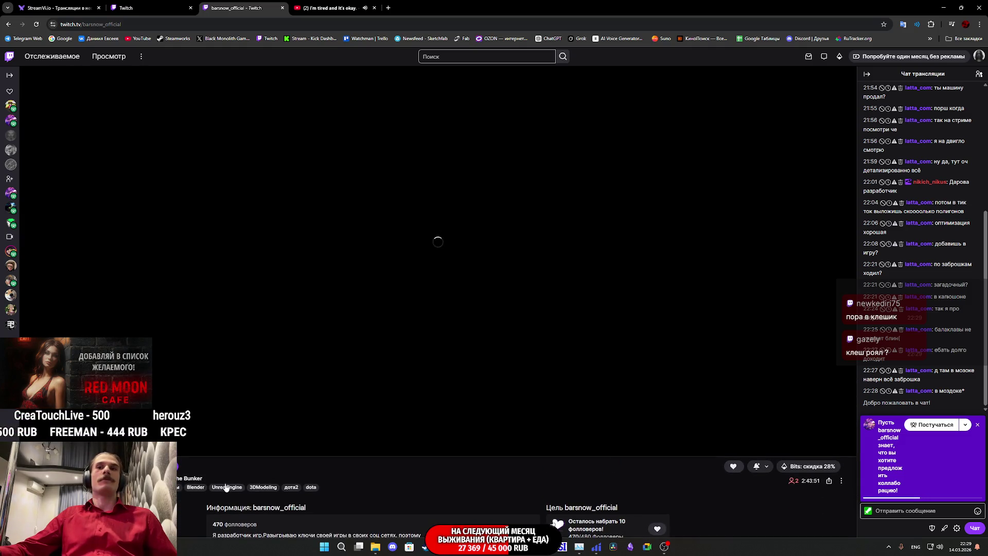
{"action": "scroll", "coordinate": [225, 487], "scroll_direction": "up", "scroll_amount": 2}
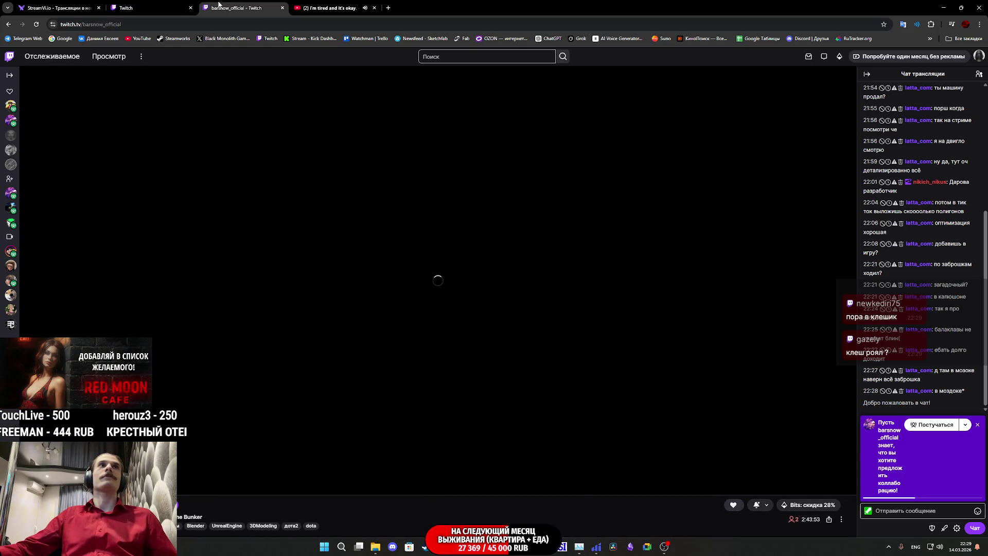
{"action": "middle_click", "coordinate": [218, 4]}
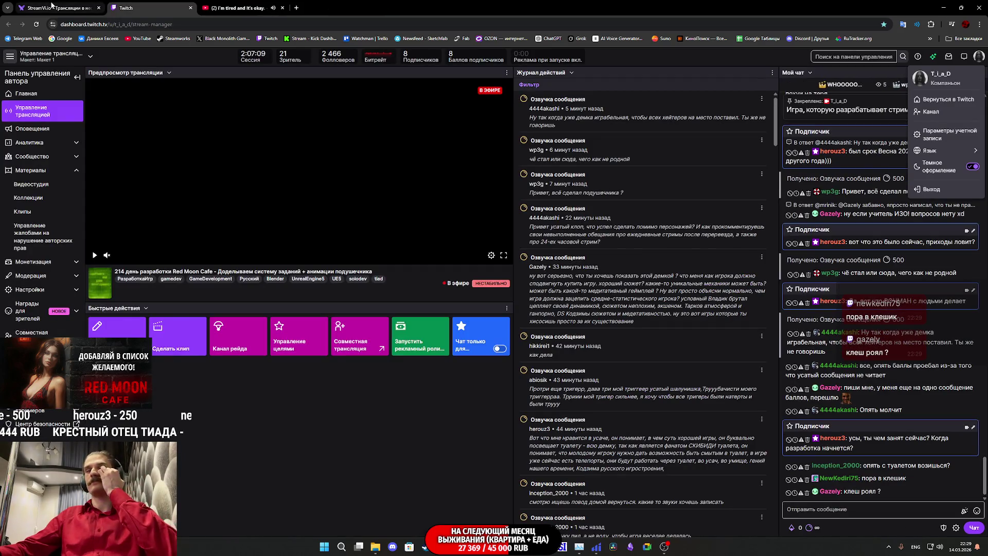
{"action": "left_click", "coordinate": [51, 6]}
{"action": "left_click", "coordinate": [126, 7]}
{"action": "left_click", "coordinate": [290, 426]}
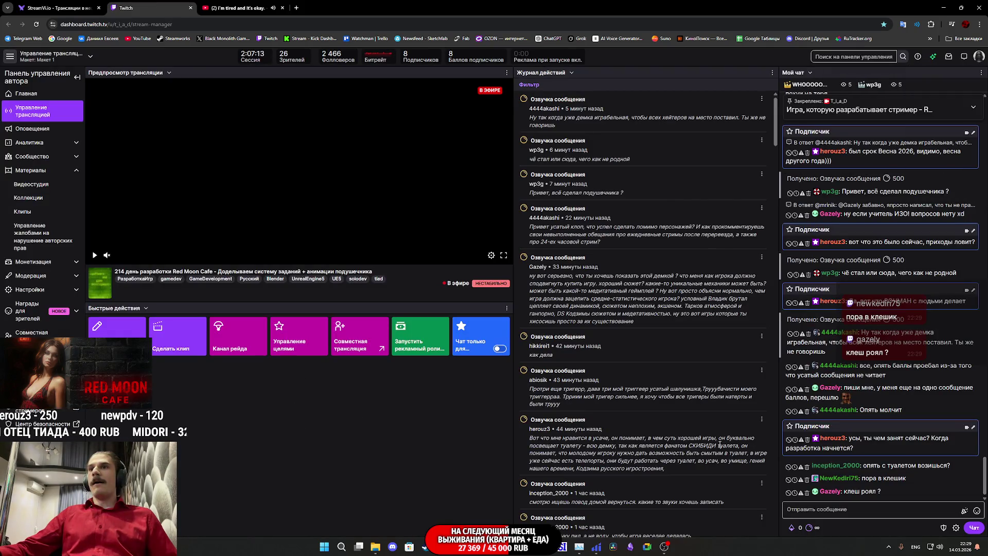
Bring the Unreal Open_TAB_BP graph back to front, deselect Door BP, and pan the view.
{"action": "left_click", "coordinate": [504, 510]}
{"action": "left_click", "coordinate": [530, 370]}
{"action": "mouse_move", "coordinate": [530, 369]}
{"action": "left_mouse_down"}
{"action": "mouse_move", "coordinate": [602, 331]}
{"action": "mouse_move", "coordinate": [675, 335]}
{"action": "mouse_move", "coordinate": [538, 280]}
{"action": "mouse_move", "coordinate": [468, 271]}
{"action": "left_mouse_up"}
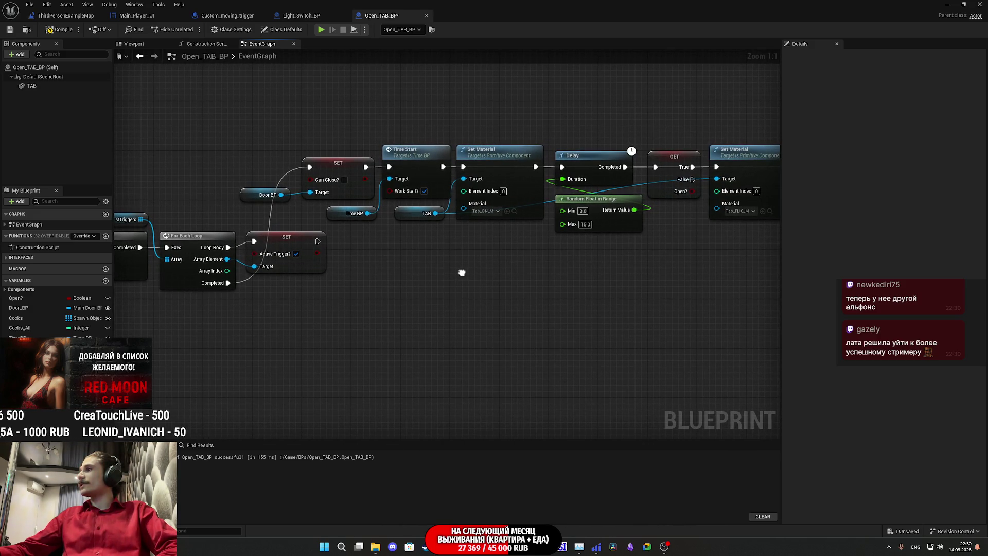
Select the SET Can Close?, Time Start, Set Material and Delay chain and move it down-left.
{"action": "left_click_drag", "start_coordinate": [462, 273], "coordinate": [150, 293]}
{"action": "mouse_move", "coordinate": [573, 314]}
{"action": "left_mouse_down"}
{"action": "mouse_move", "coordinate": [618, 309]}
{"action": "mouse_move", "coordinate": [536, 327]}
{"action": "mouse_move", "coordinate": [675, 283]}
{"action": "mouse_move", "coordinate": [595, 327]}
{"action": "left_mouse_up"}
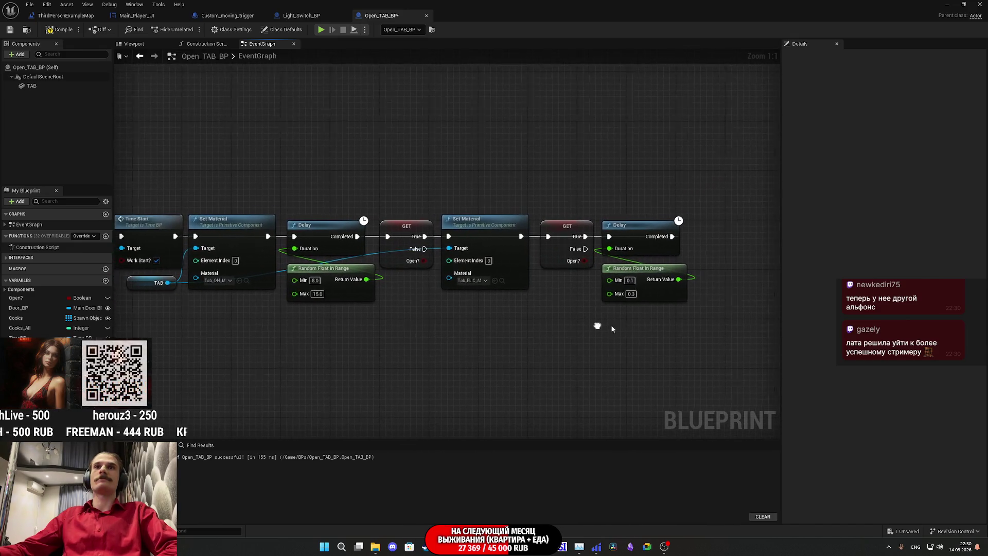
{"action": "scroll", "coordinate": [690, 310], "scroll_direction": "down", "scroll_amount": 2}
{"action": "left_click_drag", "start_coordinate": [690, 310], "coordinate": [766, 315]}
{"action": "mouse_move", "coordinate": [772, 304]}
{"action": "left_mouse_down"}
{"action": "mouse_move", "coordinate": [453, 239]}
{"action": "mouse_move", "coordinate": [220, 232]}
{"action": "left_mouse_up"}
{"action": "mouse_move", "coordinate": [270, 257]}
{"action": "left_mouse_down"}
{"action": "mouse_move", "coordinate": [278, 363]}
{"action": "mouse_move", "coordinate": [262, 392]}
{"action": "left_mouse_up"}
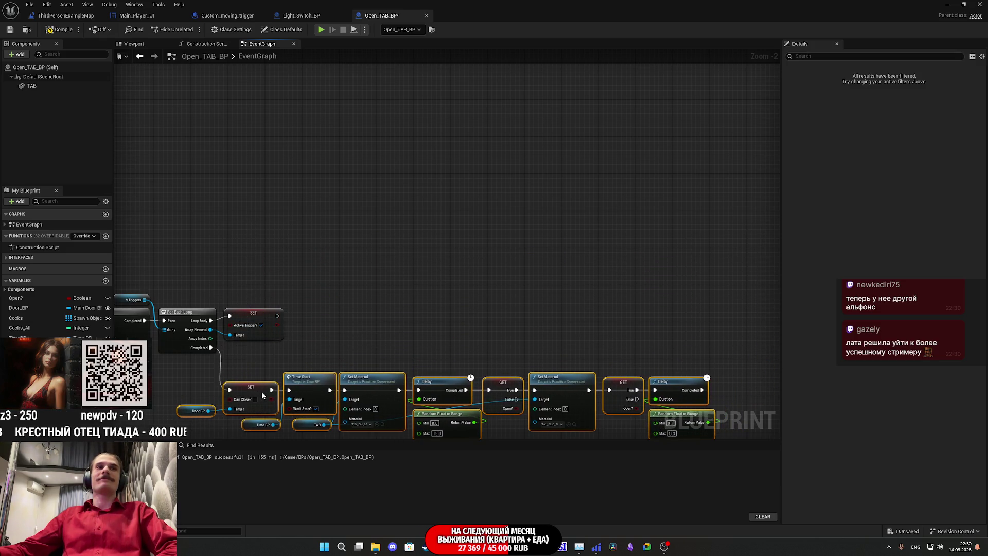
{"action": "left_click_drag", "start_coordinate": [300, 356], "coordinate": [355, 251]}
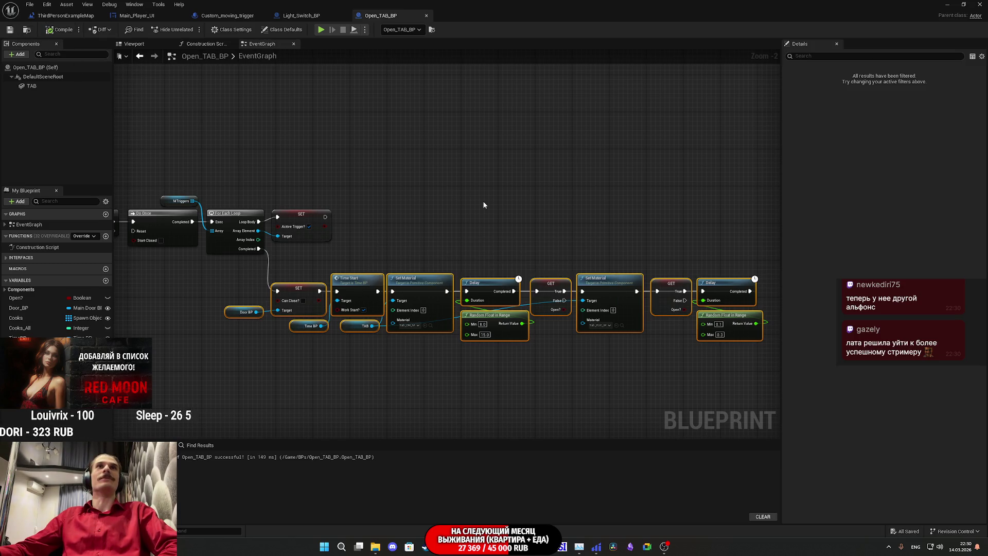
{"action": "left_click", "coordinate": [514, 236]}
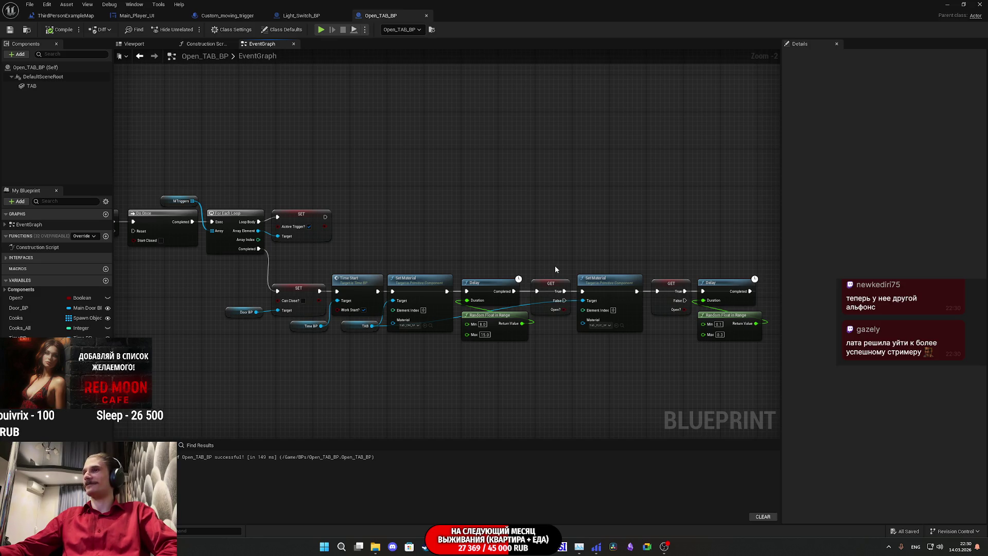
Pan to the second Delay and Do Once, then pull a wire from the For Each Loop's Completed pin.
{"action": "scroll", "coordinate": [555, 268], "scroll_direction": "up", "scroll_amount": 2}
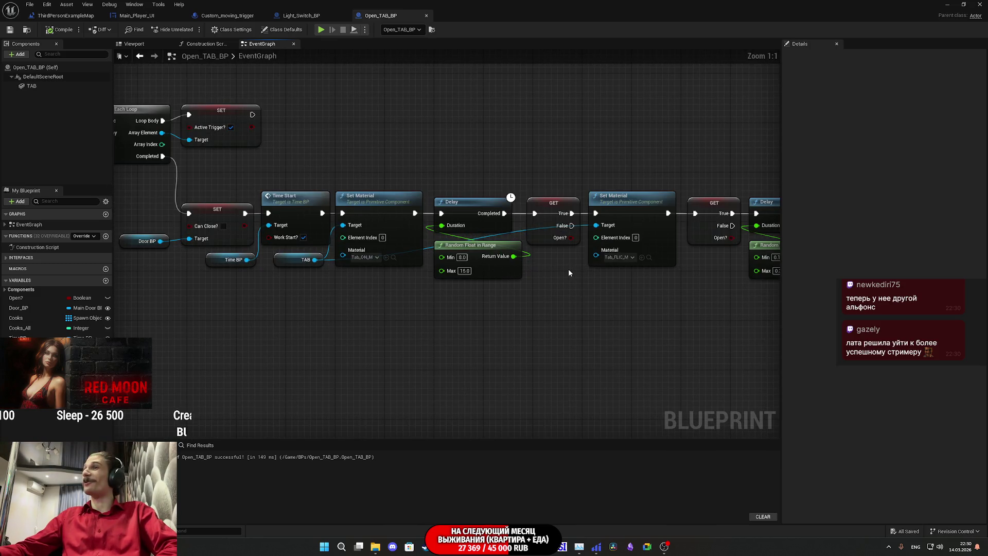
{"action": "mouse_move", "coordinate": [556, 287]}
{"action": "left_mouse_down"}
{"action": "mouse_move", "coordinate": [563, 331]}
{"action": "mouse_move", "coordinate": [389, 304]}
{"action": "mouse_move", "coordinate": [604, 308]}
{"action": "left_mouse_up"}
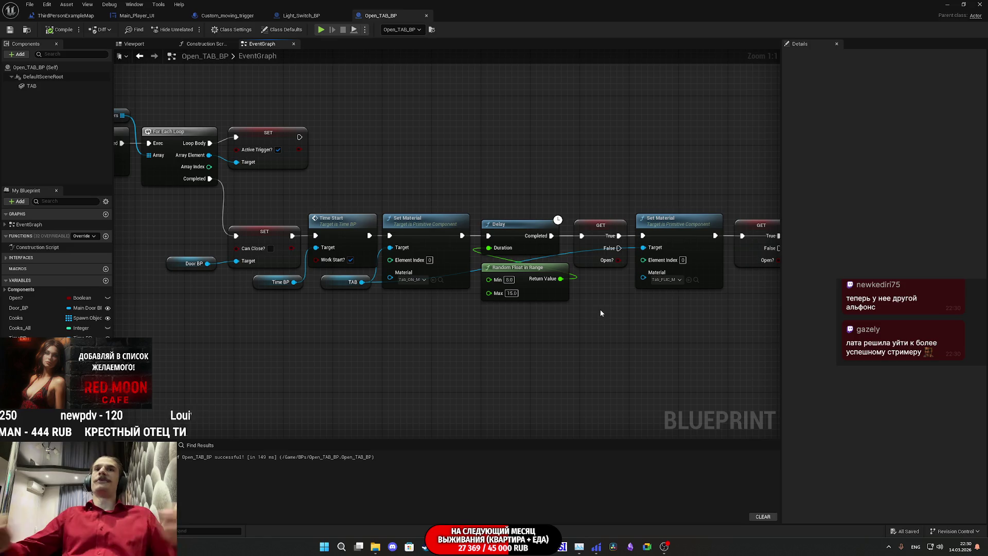
{"action": "mouse_move", "coordinate": [520, 335]}
{"action": "left_mouse_down"}
{"action": "mouse_move", "coordinate": [639, 336]}
{"action": "mouse_move", "coordinate": [344, 339]}
{"action": "left_mouse_up"}
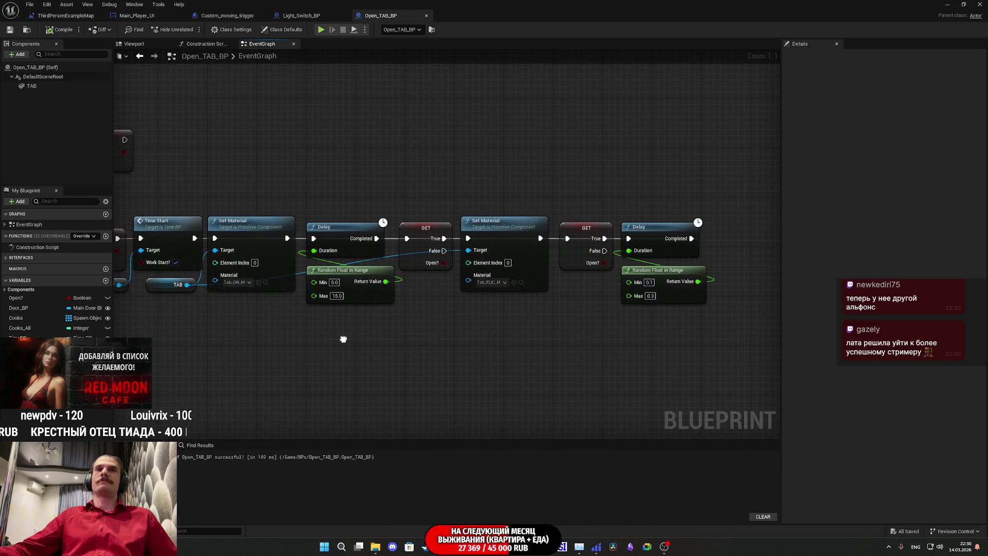
{"action": "left_click_drag", "start_coordinate": [458, 360], "coordinate": [705, 222]}
{"action": "left_click", "coordinate": [616, 342]}
{"action": "mouse_move", "coordinate": [615, 341]}
{"action": "left_mouse_down"}
{"action": "mouse_move", "coordinate": [591, 344]}
{"action": "mouse_move", "coordinate": [730, 353]}
{"action": "mouse_move", "coordinate": [842, 346]}
{"action": "mouse_move", "coordinate": [743, 344]}
{"action": "left_mouse_up"}
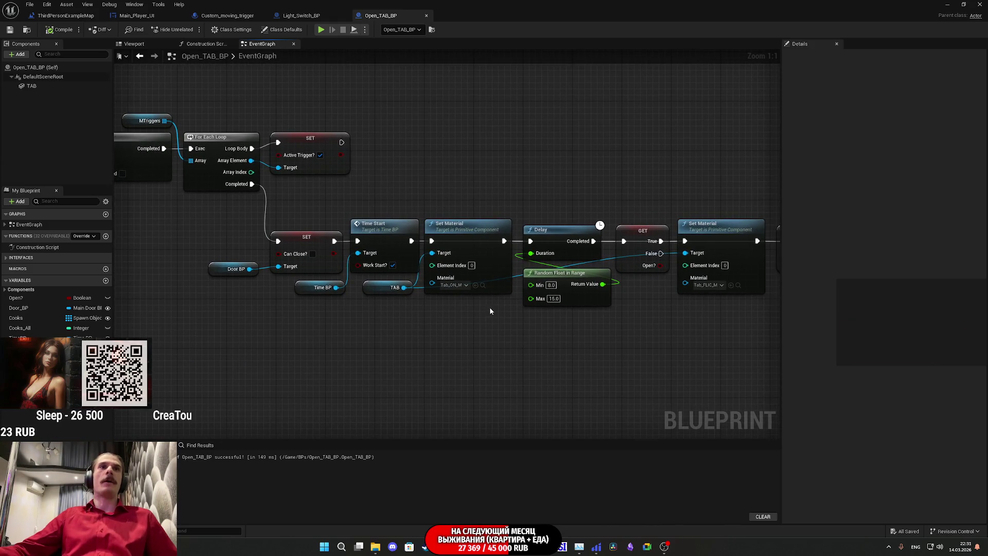
{"action": "mouse_move", "coordinate": [347, 309]}
{"action": "left_mouse_down"}
{"action": "mouse_move", "coordinate": [463, 320]}
{"action": "mouse_move", "coordinate": [388, 313]}
{"action": "left_mouse_up"}
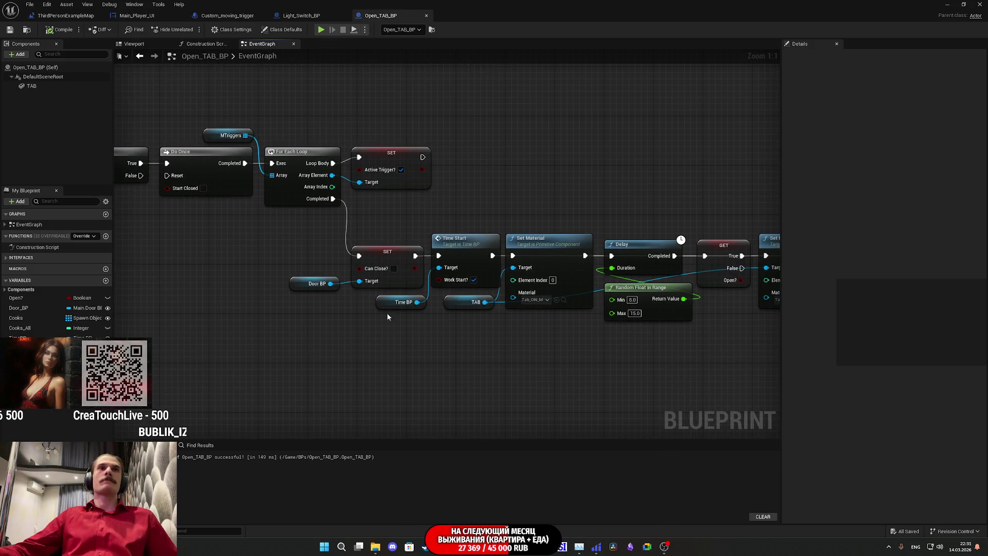
{"action": "mouse_move", "coordinate": [333, 199]}
{"action": "left_mouse_down"}
{"action": "mouse_move", "coordinate": [350, 212]}
{"action": "mouse_move", "coordinate": [425, 217]}
{"action": "left_mouse_up"}
{"action": "mouse_move", "coordinate": [580, 194]}
{"action": "left_mouse_down"}
{"action": "mouse_move", "coordinate": [576, 203]}
{"action": "mouse_move", "coordinate": [483, 207]}
{"action": "mouse_move", "coordinate": [316, 195]}
{"action": "left_mouse_up"}
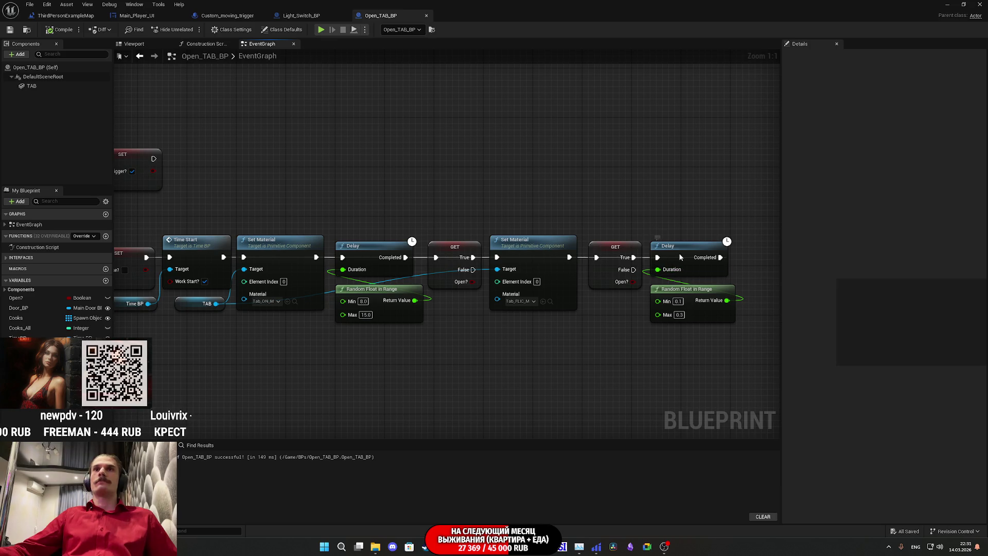
{"action": "left_click_drag", "start_coordinate": [680, 255], "coordinate": [683, 175]}
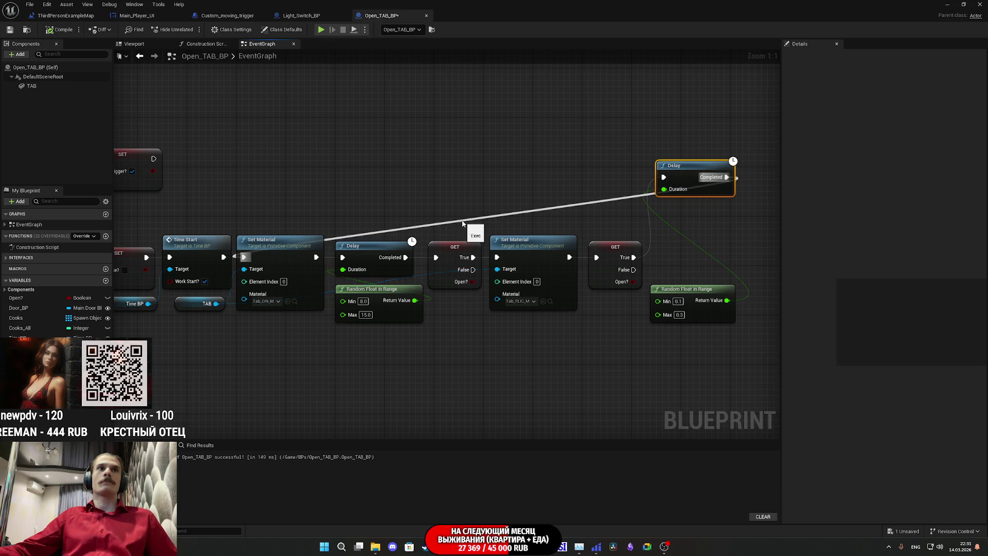
{"action": "left_click_drag", "start_coordinate": [683, 175], "coordinate": [678, 248]}
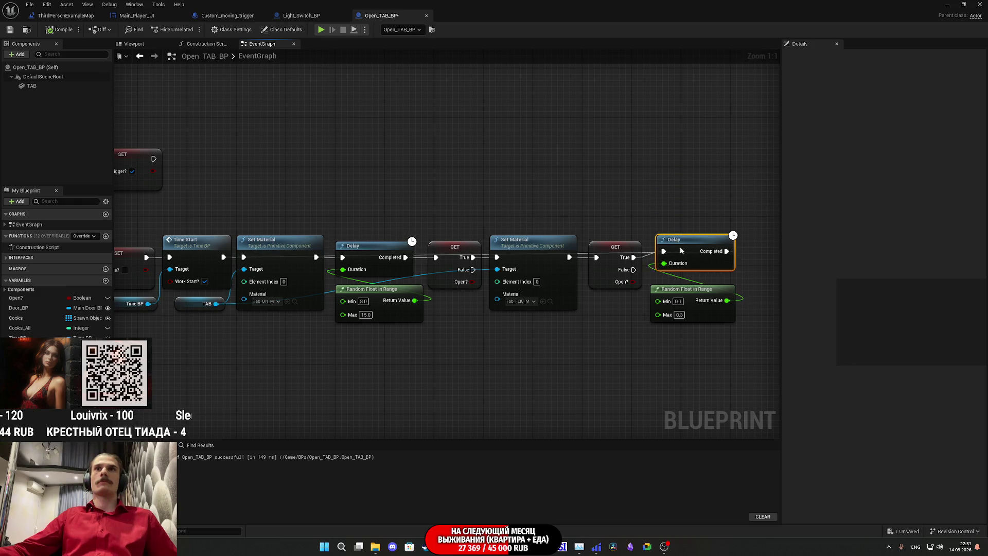
{"action": "left_click_drag", "start_coordinate": [576, 202], "coordinate": [726, 202]}
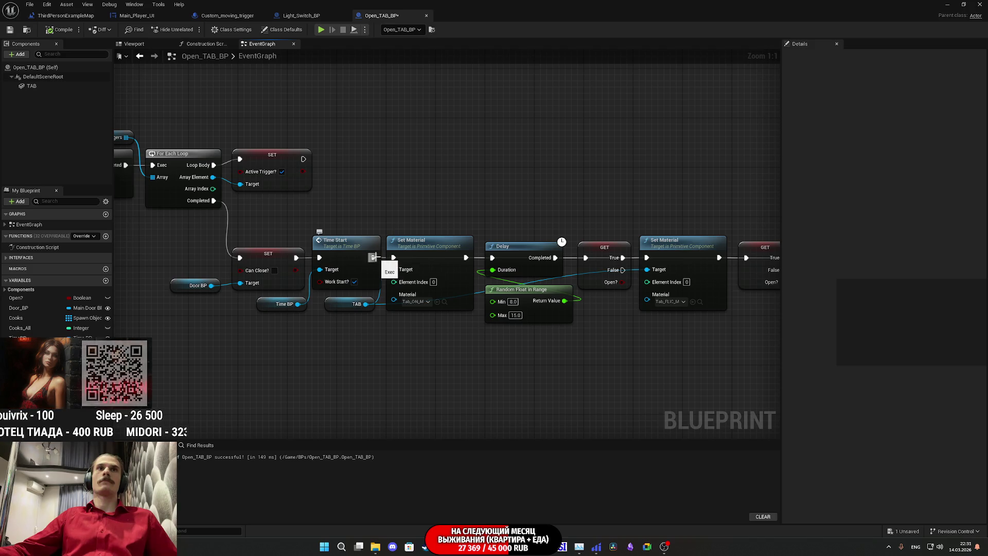
{"action": "left_click_drag", "start_coordinate": [319, 328], "coordinate": [184, 262]}
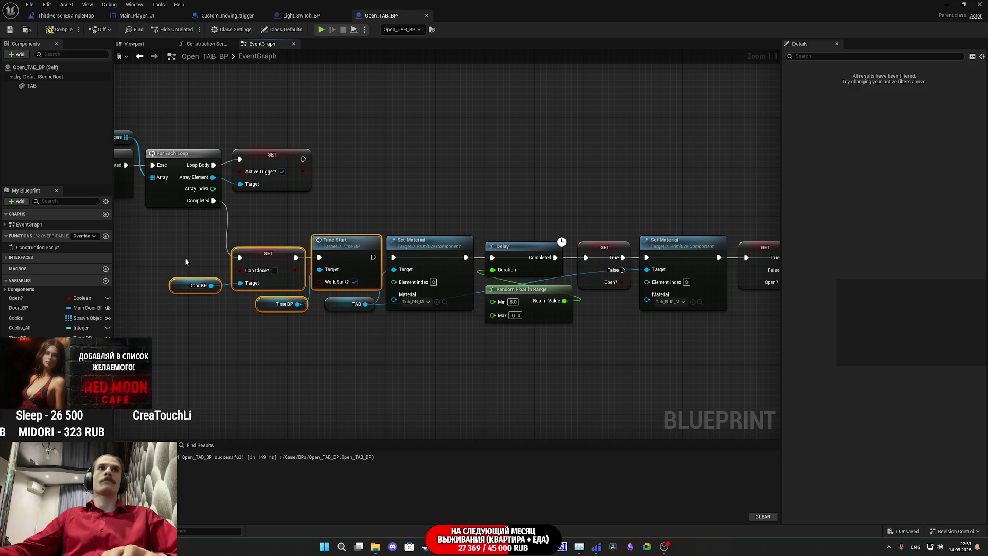
{"action": "key", "text": "Delete"}
{"action": "left_click_drag", "start_coordinate": [214, 201], "coordinate": [393, 258]}
{"action": "left_click_drag", "start_coordinate": [291, 276], "coordinate": [582, 324]}
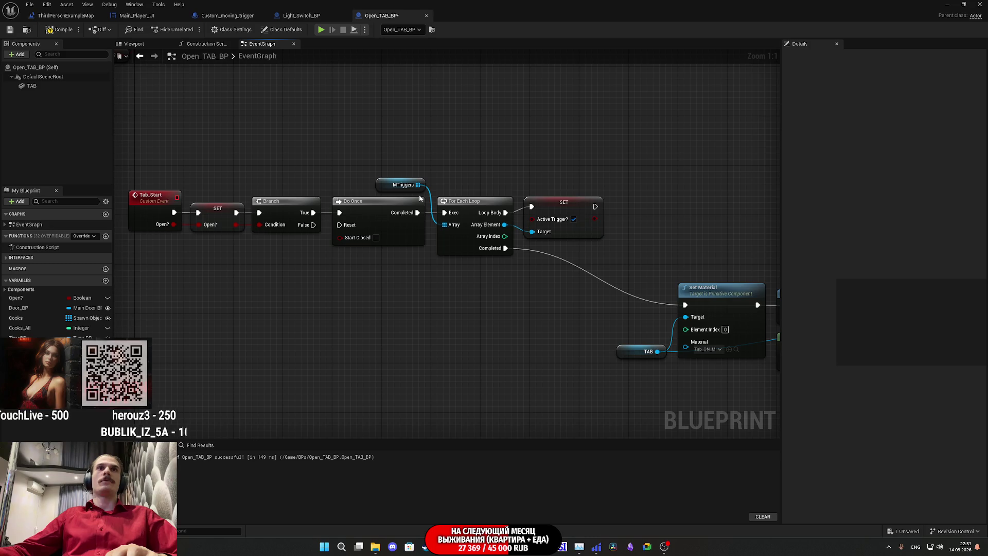
{"action": "mouse_move", "coordinate": [465, 186]}
{"action": "left_mouse_down"}
{"action": "mouse_move", "coordinate": [422, 202]}
{"action": "mouse_move", "coordinate": [399, 226]}
{"action": "left_mouse_up"}
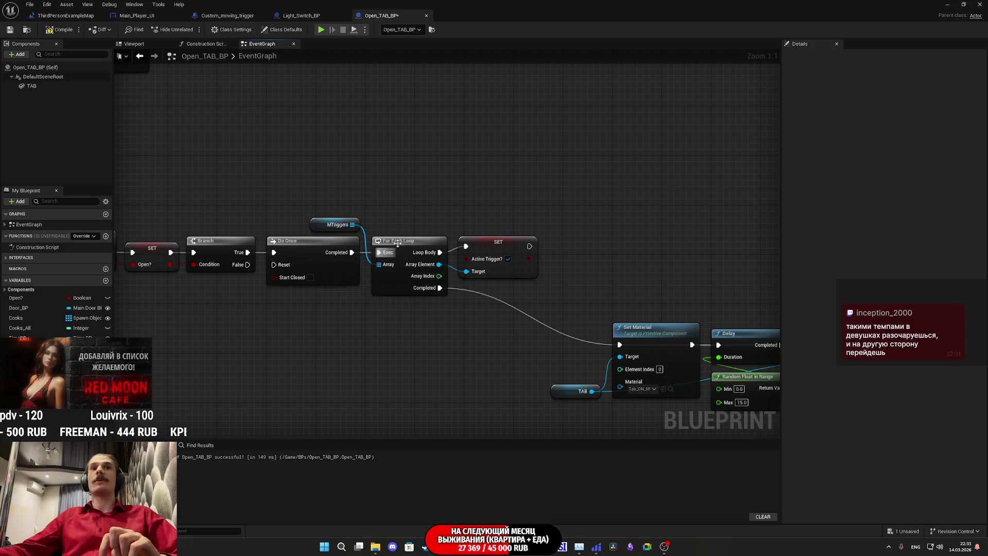
{"action": "mouse_move", "coordinate": [413, 246]}
{"action": "left_mouse_down"}
{"action": "mouse_move", "coordinate": [465, 293]}
{"action": "mouse_move", "coordinate": [509, 308]}
{"action": "left_mouse_up"}
Undo an early node deletion and connect the Open? value to the Branch Condition.
{"action": "key", "text": "Delete"}
{"action": "left_click", "coordinate": [325, 258]}
{"action": "key", "text": "Delete"}
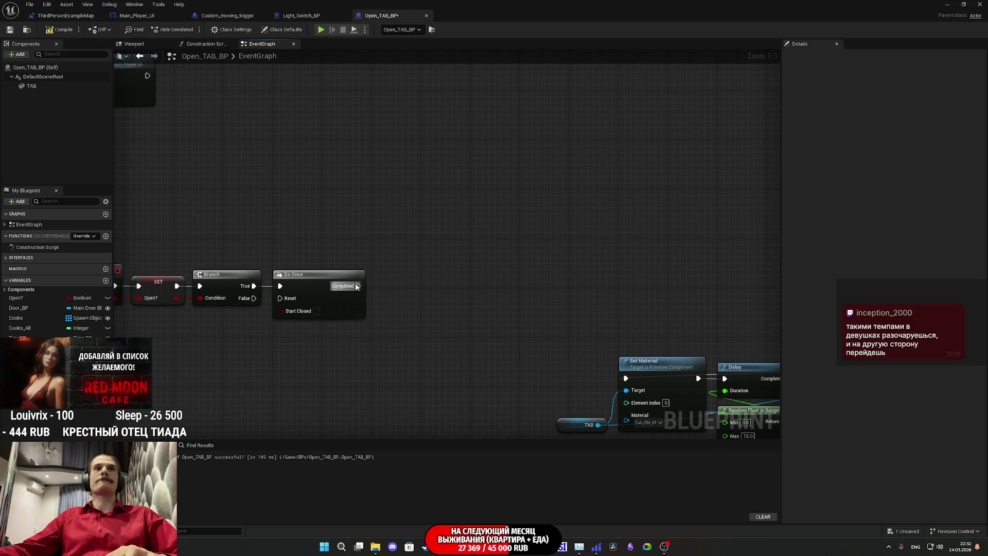
{"action": "mouse_move", "coordinate": [317, 294]}
{"action": "left_mouse_down"}
{"action": "mouse_move", "coordinate": [353, 295]}
{"action": "mouse_move", "coordinate": [341, 295]}
{"action": "left_mouse_up"}
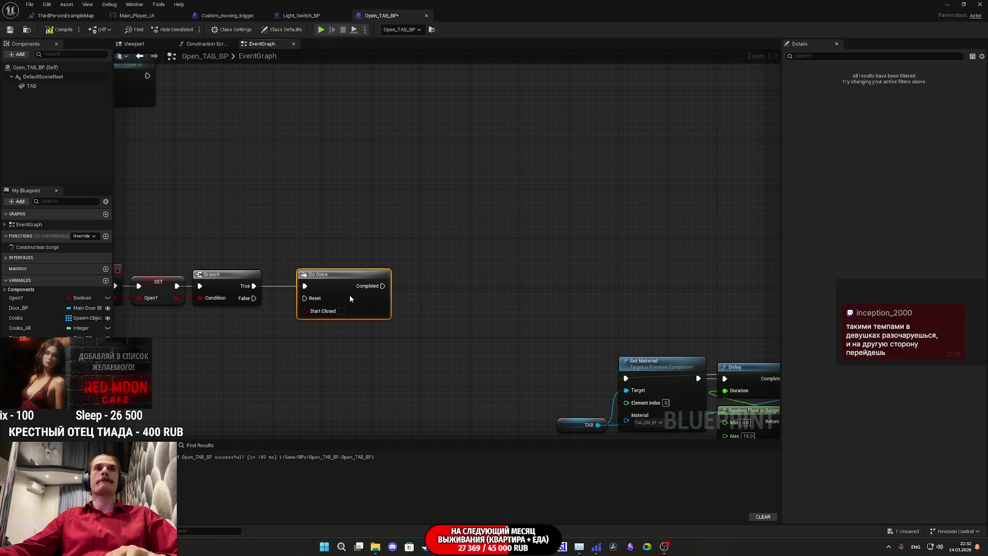
{"action": "key", "text": "ctrl+z"}
{"action": "key", "text": "ctrl+z"}
{"action": "key", "text": "ctrl+z"}
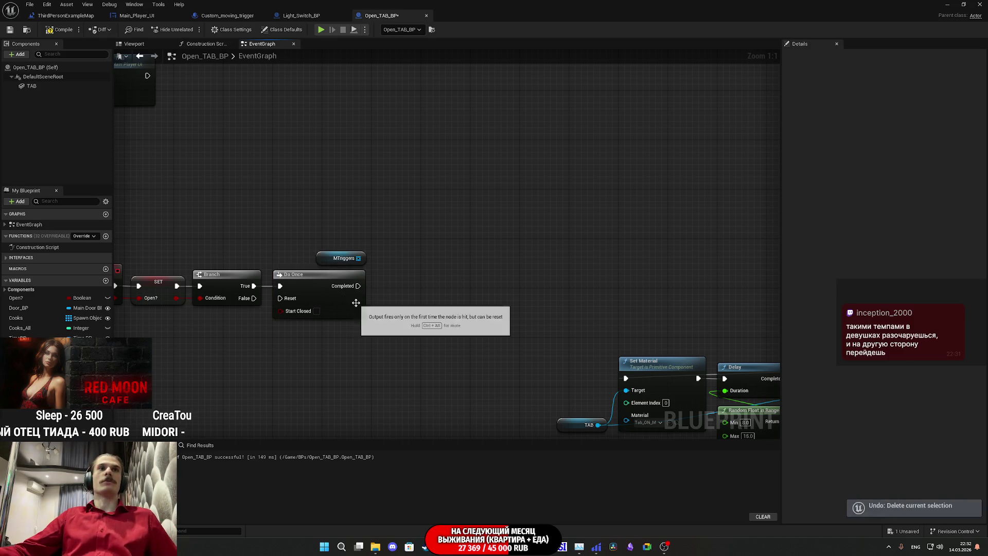
{"action": "mouse_move", "coordinate": [311, 341]}
{"action": "left_mouse_down"}
{"action": "mouse_move", "coordinate": [399, 316]}
{"action": "mouse_move", "coordinate": [579, 304]}
{"action": "mouse_move", "coordinate": [350, 289]}
{"action": "mouse_move", "coordinate": [403, 298]}
{"action": "mouse_move", "coordinate": [389, 300]}
{"action": "left_mouse_up"}
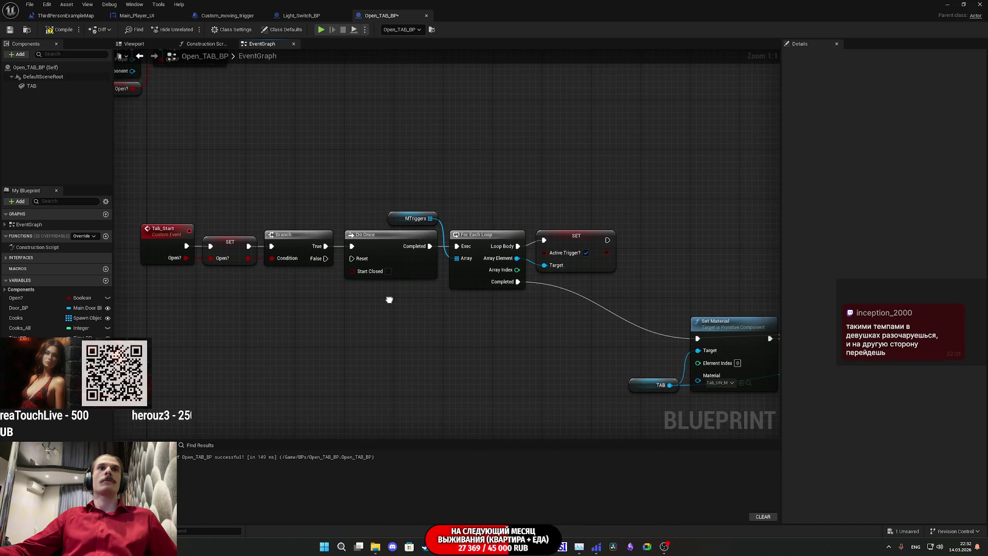
{"action": "left_click_drag", "start_coordinate": [390, 300], "coordinate": [384, 300]}
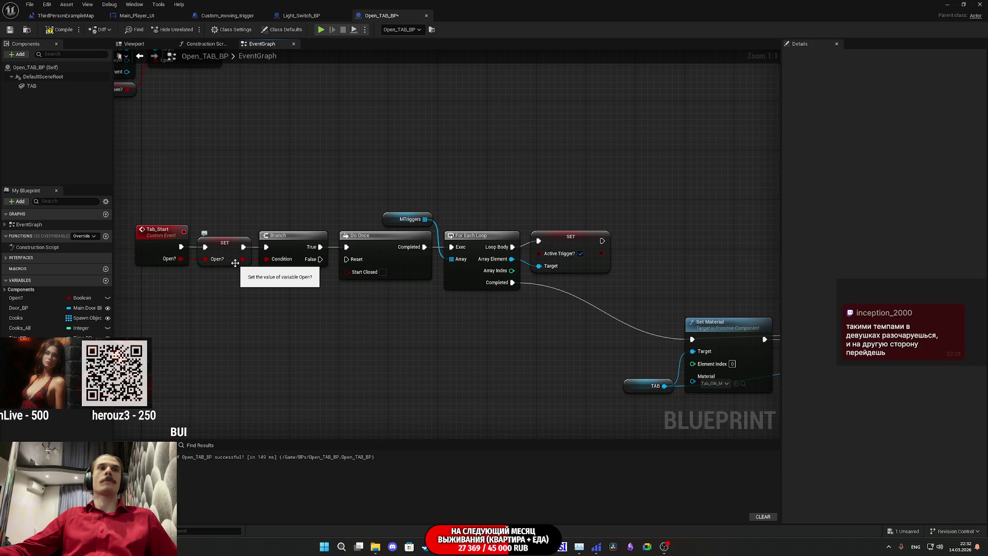
{"action": "left_click_drag", "start_coordinate": [243, 259], "coordinate": [267, 259]}
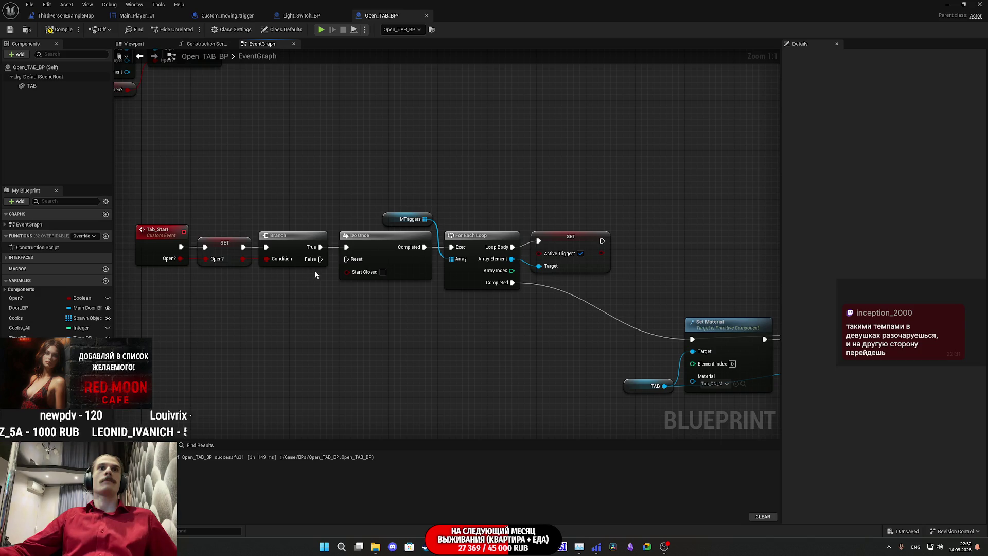
Wire the Branch straight into Set Material and delete the Do Once, MTriggers, For Each Loop and SET nodes.
{"action": "mouse_move", "coordinate": [369, 295]}
{"action": "left_mouse_down"}
{"action": "mouse_move", "coordinate": [445, 261]}
{"action": "mouse_move", "coordinate": [500, 211]}
{"action": "mouse_move", "coordinate": [557, 214]}
{"action": "left_mouse_up"}
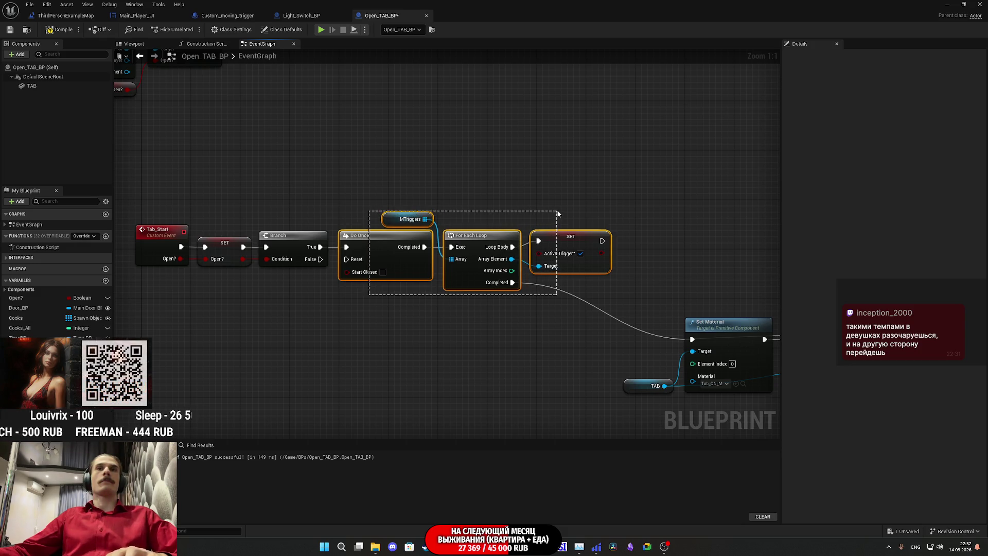
{"action": "key", "text": "Delete"}
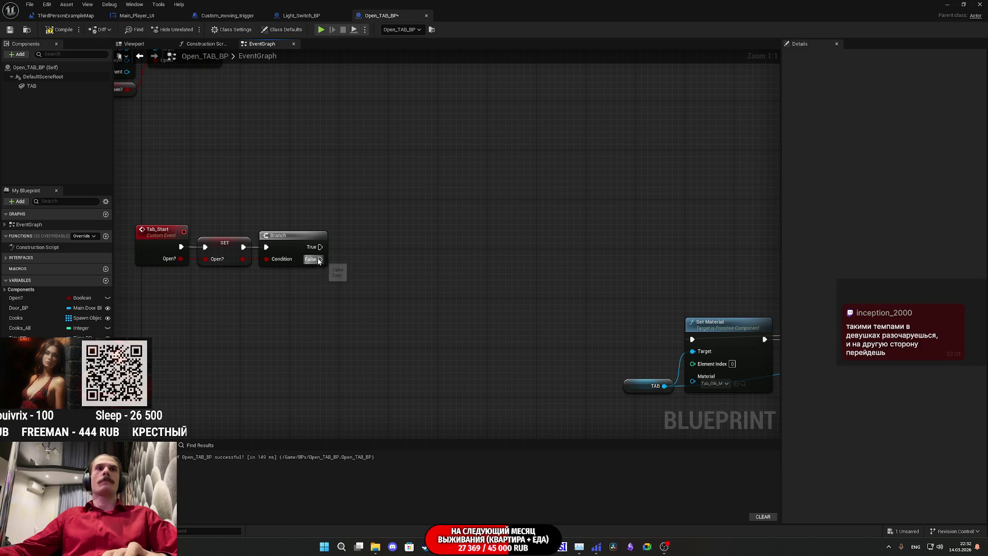
{"action": "key", "text": "ctrl+z"}
{"action": "left_click_drag", "start_coordinate": [359, 277], "coordinate": [580, 172]}
{"action": "left_click_drag", "start_coordinate": [320, 259], "coordinate": [692, 340]}
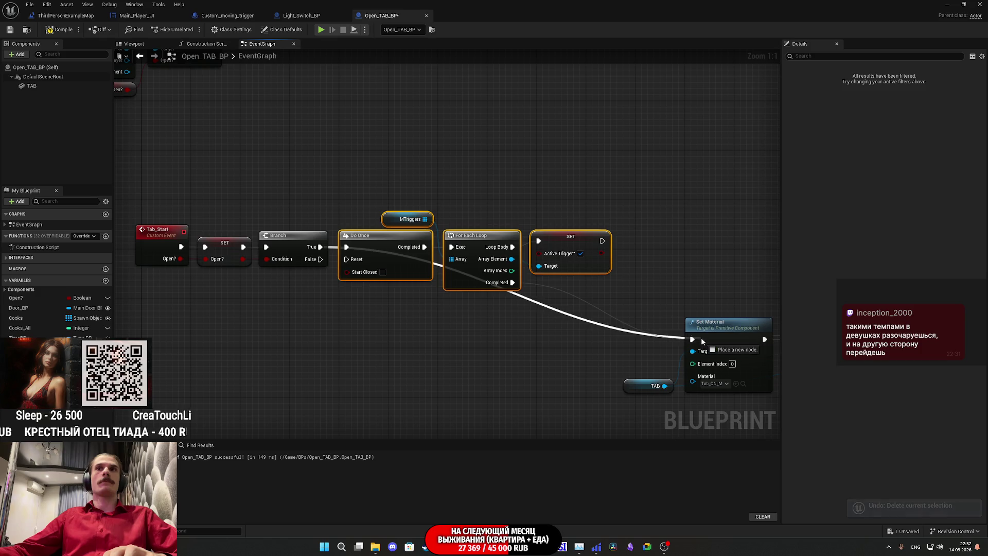
{"action": "left_click_drag", "start_coordinate": [615, 291], "coordinate": [350, 165]}
{"action": "key", "text": "Delete"}
{"action": "mouse_move", "coordinate": [488, 292]}
{"action": "left_mouse_down"}
{"action": "mouse_move", "coordinate": [208, 205]}
{"action": "mouse_move", "coordinate": [239, 276]}
{"action": "left_mouse_up"}
{"action": "scroll", "coordinate": [240, 280], "scroll_direction": "down", "scroll_amount": 4}
{"action": "mouse_move", "coordinate": [331, 290]}
{"action": "left_mouse_down"}
{"action": "mouse_move", "coordinate": [593, 312]}
{"action": "mouse_move", "coordinate": [470, 243]}
{"action": "mouse_move", "coordinate": [419, 260]}
{"action": "left_mouse_up"}
{"action": "left_click", "coordinate": [415, 308]}
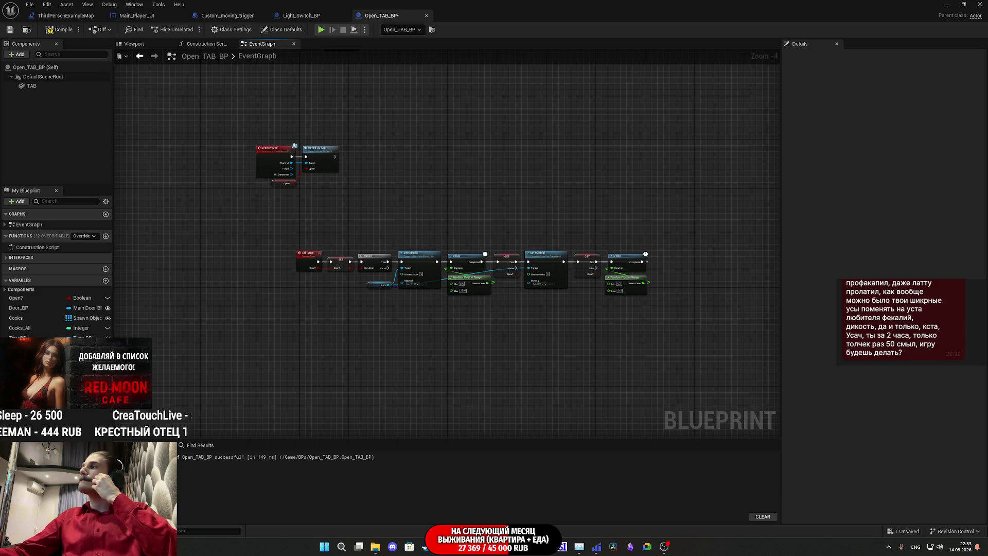
Save Open_TAB_BP, review its Event Hoved and Event Use node chains, then compile the ThirdPersonExampleMap level blueprint.
{"action": "left_click", "coordinate": [10, 29]}
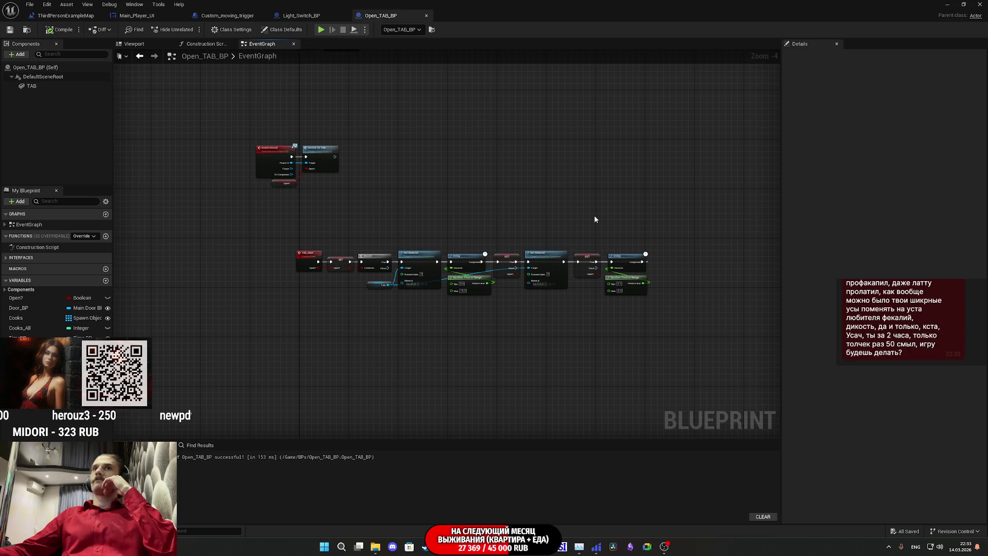
{"action": "scroll", "coordinate": [619, 253], "scroll_direction": "up", "scroll_amount": 4}
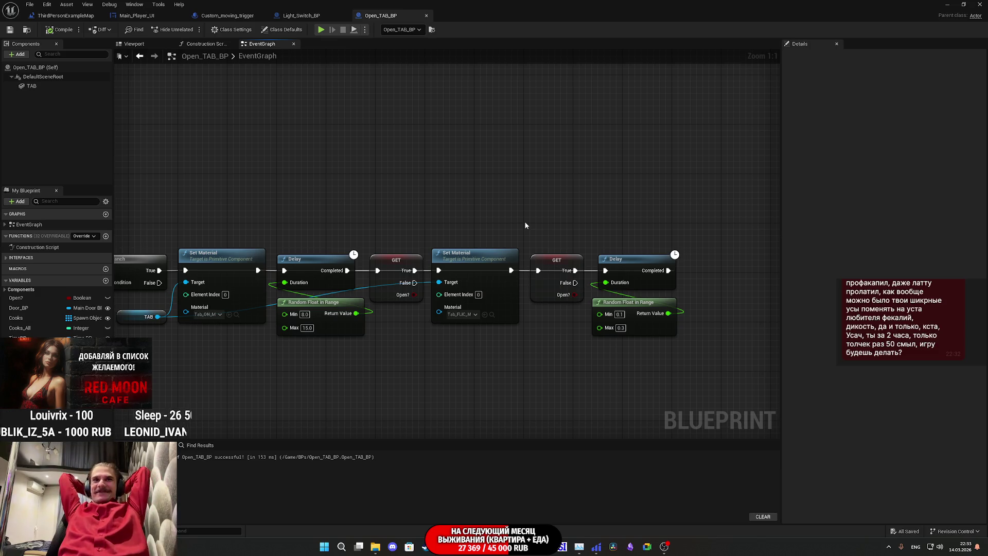
{"action": "left_click_drag", "start_coordinate": [526, 225], "coordinate": [820, 271]}
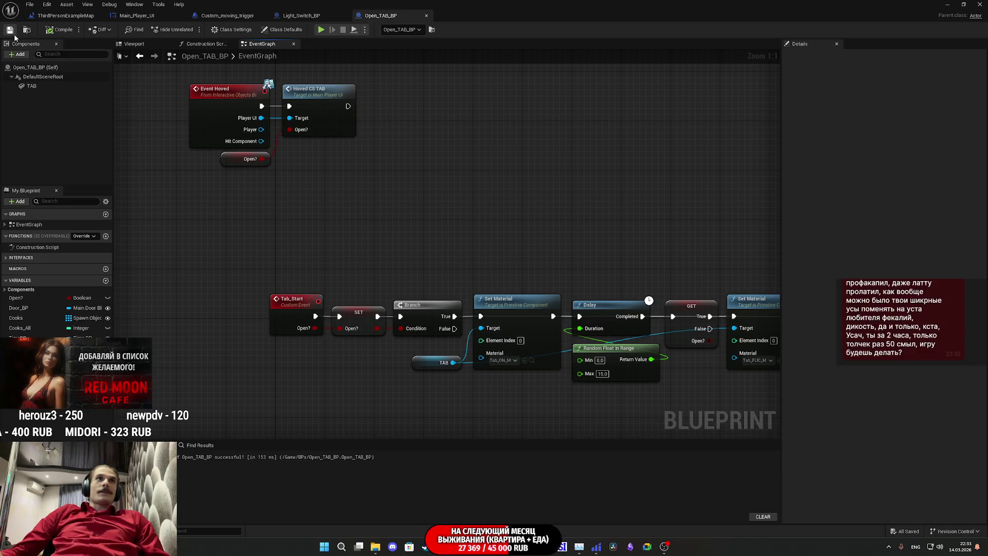
{"action": "mouse_move", "coordinate": [532, 235]}
{"action": "left_mouse_down"}
{"action": "mouse_move", "coordinate": [389, 212]}
{"action": "mouse_move", "coordinate": [586, 272]}
{"action": "left_mouse_up"}
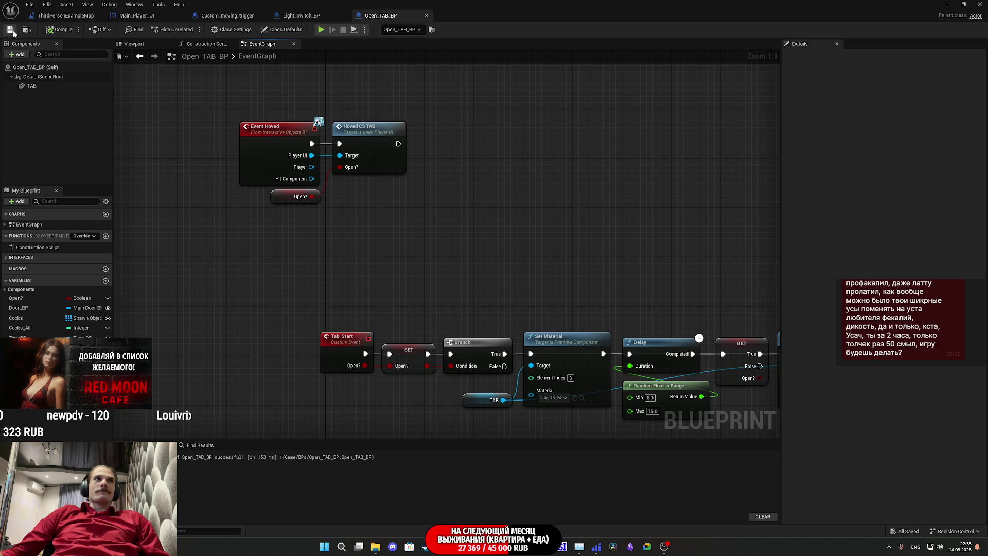
{"action": "mouse_move", "coordinate": [520, 286]}
{"action": "left_mouse_down"}
{"action": "mouse_move", "coordinate": [445, 322]}
{"action": "mouse_move", "coordinate": [380, 264]}
{"action": "mouse_move", "coordinate": [476, 335]}
{"action": "left_mouse_up"}
{"action": "scroll", "coordinate": [450, 287], "scroll_direction": "down", "scroll_amount": 3}
{"action": "scroll", "coordinate": [450, 287], "scroll_direction": "up", "scroll_amount": 3}
{"action": "left_click_drag", "start_coordinate": [450, 287], "coordinate": [534, 258]}
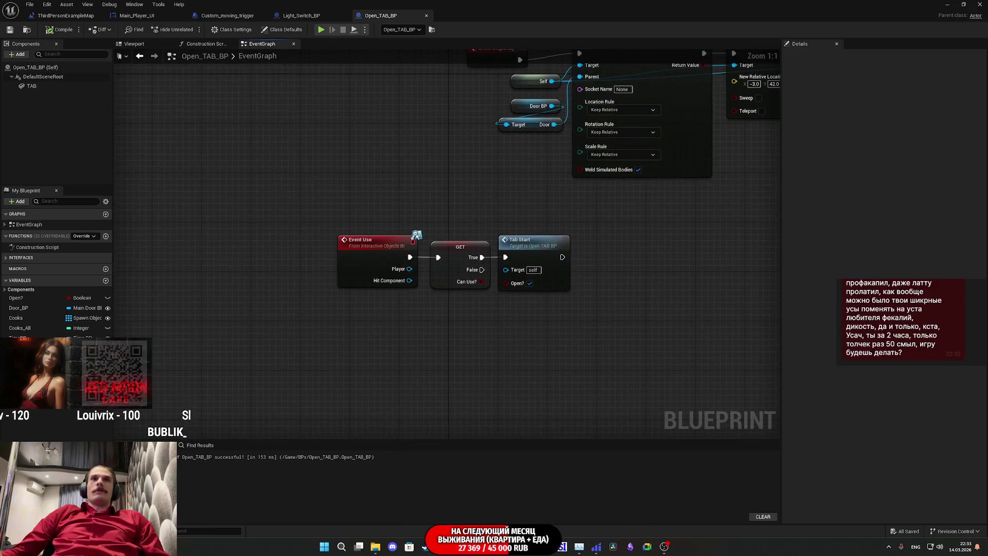
{"action": "mouse_move", "coordinate": [553, 435]}
{"action": "left_mouse_down"}
{"action": "mouse_move", "coordinate": [521, 413]}
{"action": "mouse_move", "coordinate": [463, 256]}
{"action": "mouse_move", "coordinate": [417, 417]}
{"action": "mouse_move", "coordinate": [567, 327]}
{"action": "left_mouse_up"}
{"action": "scroll", "coordinate": [362, 316], "scroll_direction": "down", "scroll_amount": 5}
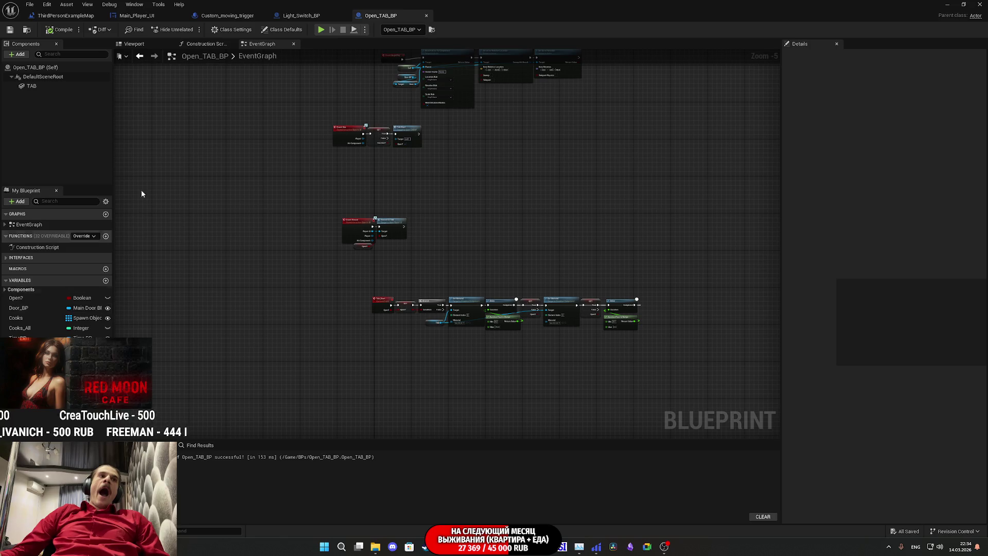
{"action": "left_click", "coordinate": [63, 16]}
{"action": "left_click", "coordinate": [43, 28]}
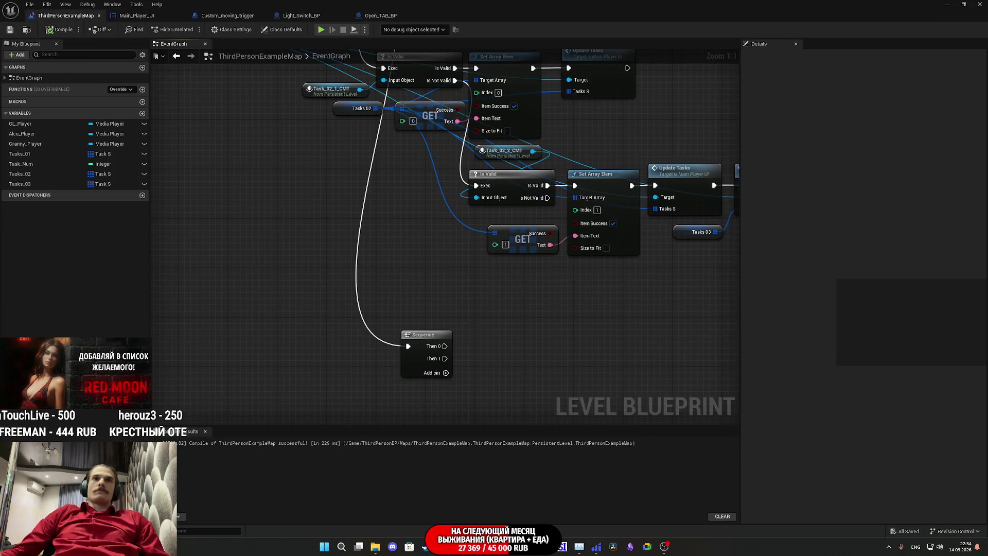
Delete the stray Sequence node from the level blueprint graph.
{"action": "scroll", "coordinate": [469, 332], "scroll_direction": "down", "scroll_amount": 1}
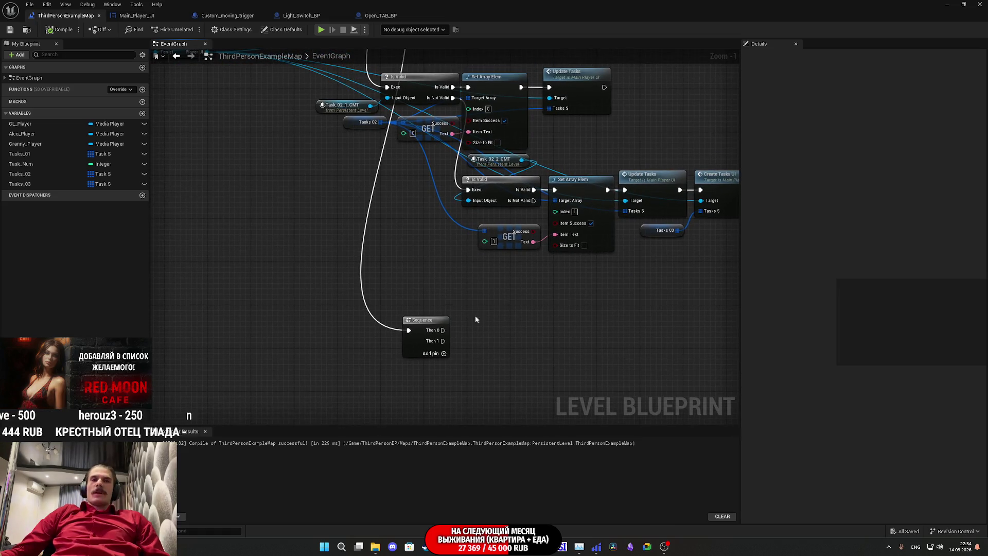
{"action": "mouse_move", "coordinate": [447, 315]}
{"action": "left_mouse_down"}
{"action": "mouse_move", "coordinate": [437, 328]}
{"action": "mouse_move", "coordinate": [474, 401]}
{"action": "mouse_move", "coordinate": [496, 346]}
{"action": "mouse_move", "coordinate": [469, 342]}
{"action": "mouse_move", "coordinate": [476, 348]}
{"action": "mouse_move", "coordinate": [420, 407]}
{"action": "left_mouse_up"}
{"action": "key", "text": "Delete"}
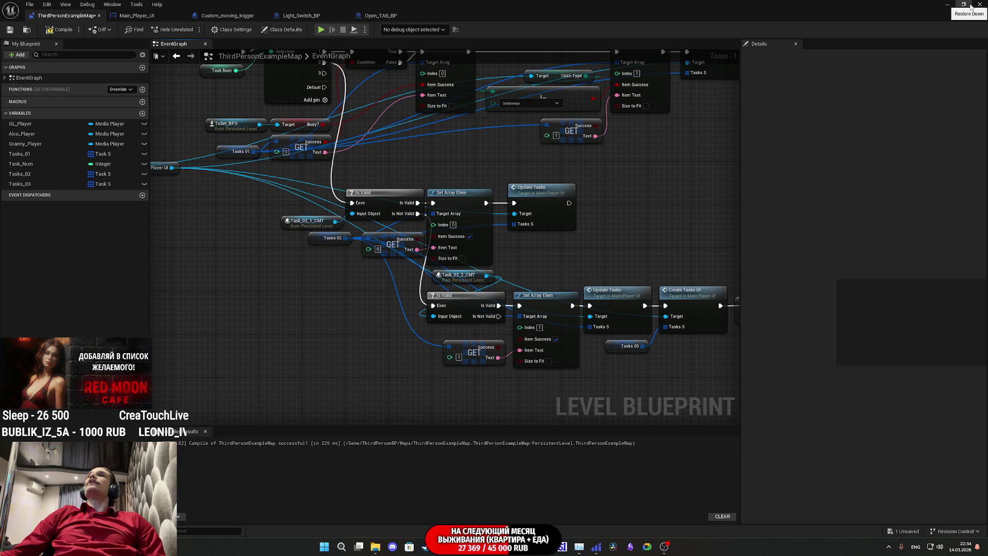
Restore down the editor window and bring up the YouTube video in Chrome.
{"action": "left_click", "coordinate": [966, 5]}
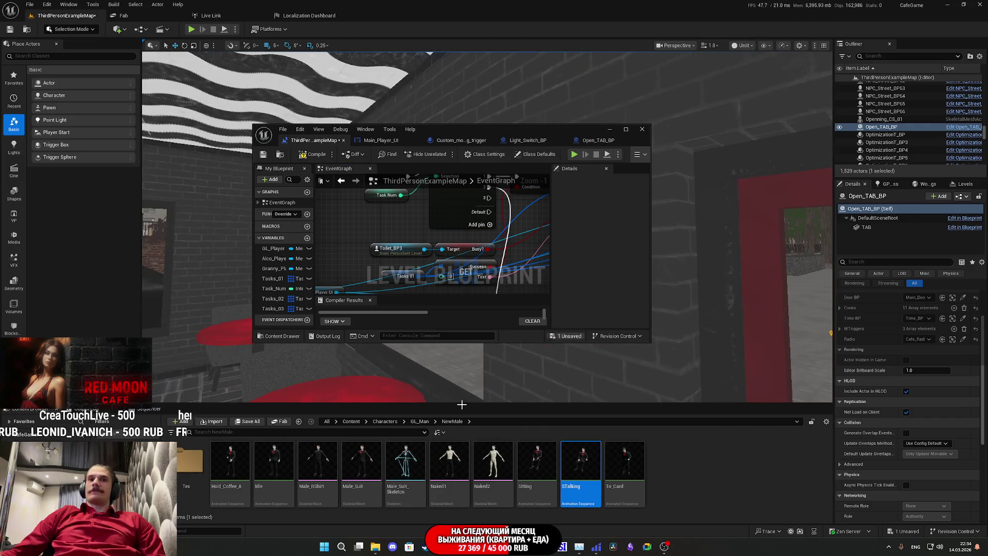
{"action": "left_click", "coordinate": [426, 547]}
{"action": "left_click", "coordinate": [240, 8]}
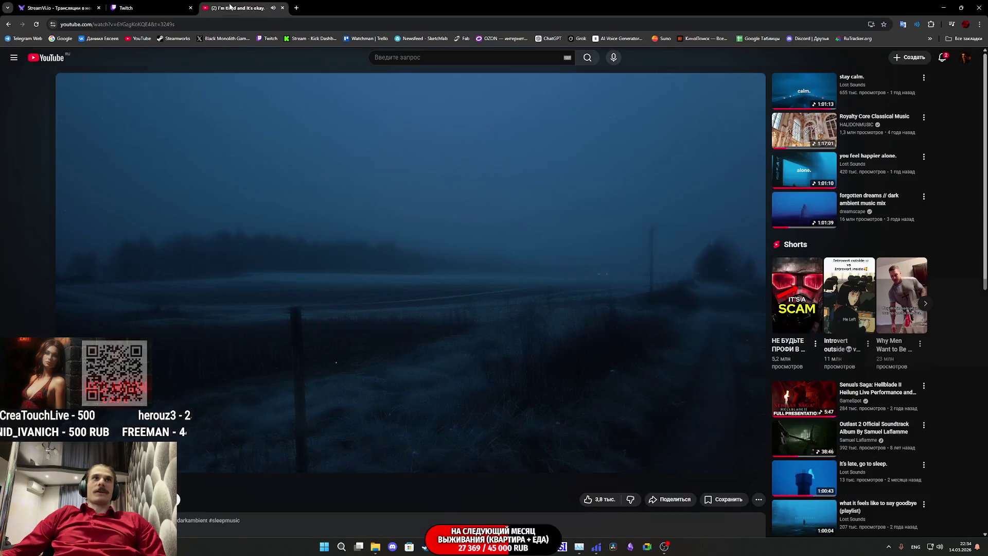
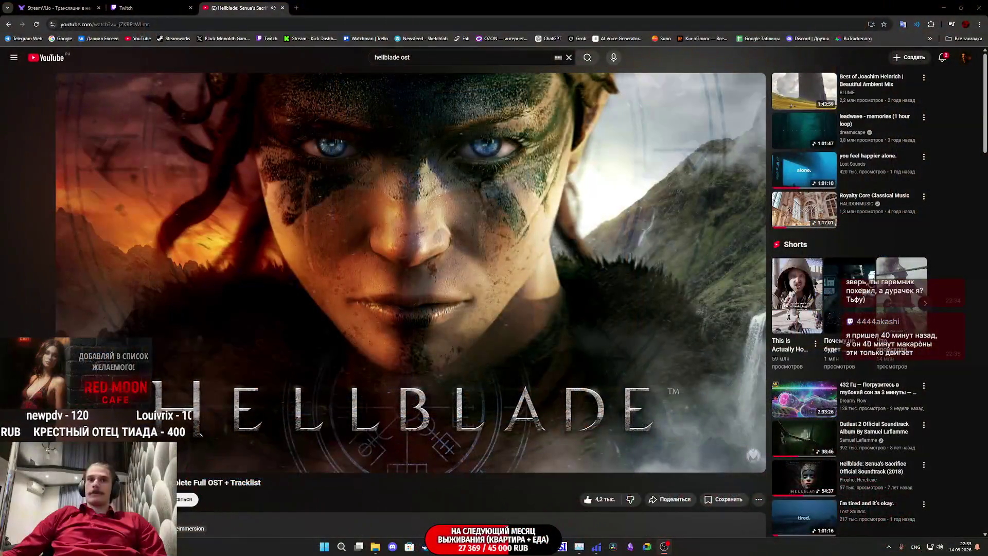
Bring the Unreal Editor with the CafeGame Level Blueprint event graph back to the front.
{"action": "mouse_move", "coordinate": [477, 546]}
{"action": "left_click", "coordinate": [495, 511]}
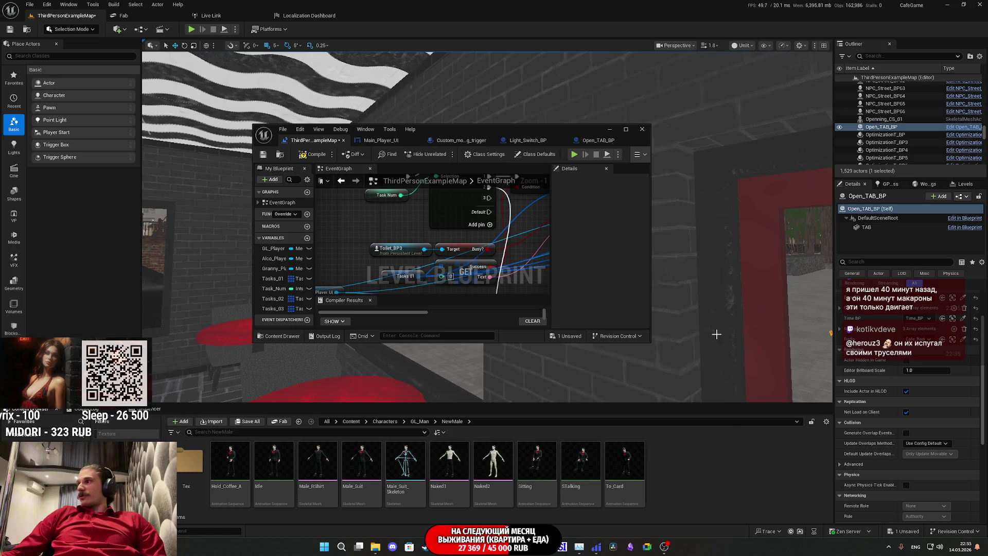
Maximize the Level Blueprint editor, compile the blueprint and save the map.
{"action": "double_click", "coordinate": [532, 129]}
{"action": "left_click_drag", "start_coordinate": [511, 171], "coordinate": [569, 212]}
{"action": "left_click", "coordinate": [60, 29]}
{"action": "left_click", "coordinate": [10, 30]}
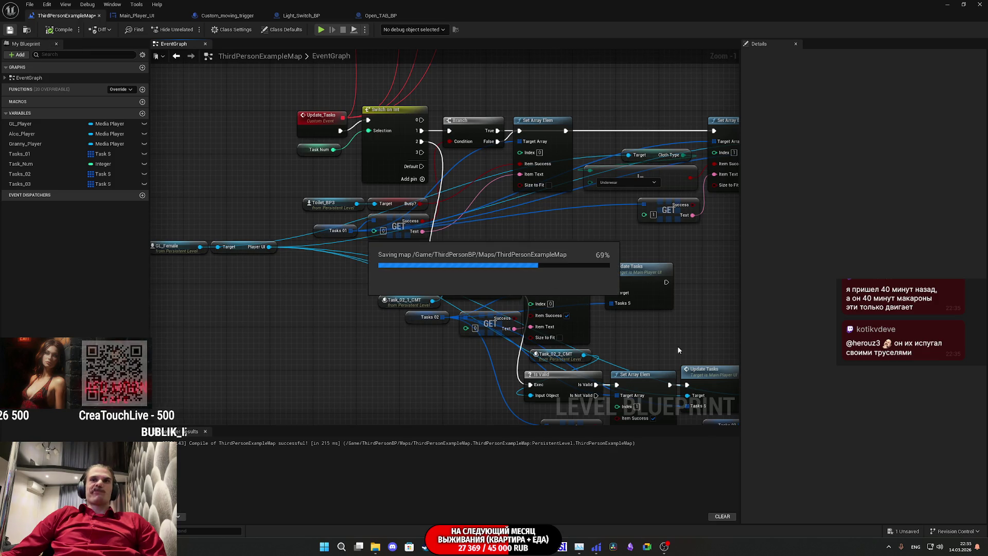
Zoom out of the event graph and switch over to the browser's YouTube tab.
{"action": "mouse_move", "coordinate": [668, 349]}
{"action": "left_mouse_down"}
{"action": "mouse_move", "coordinate": [555, 301]}
{"action": "mouse_move", "coordinate": [578, 360]}
{"action": "mouse_move", "coordinate": [583, 271]}
{"action": "left_mouse_up"}
{"action": "scroll", "coordinate": [477, 242], "scroll_direction": "down", "scroll_amount": 2}
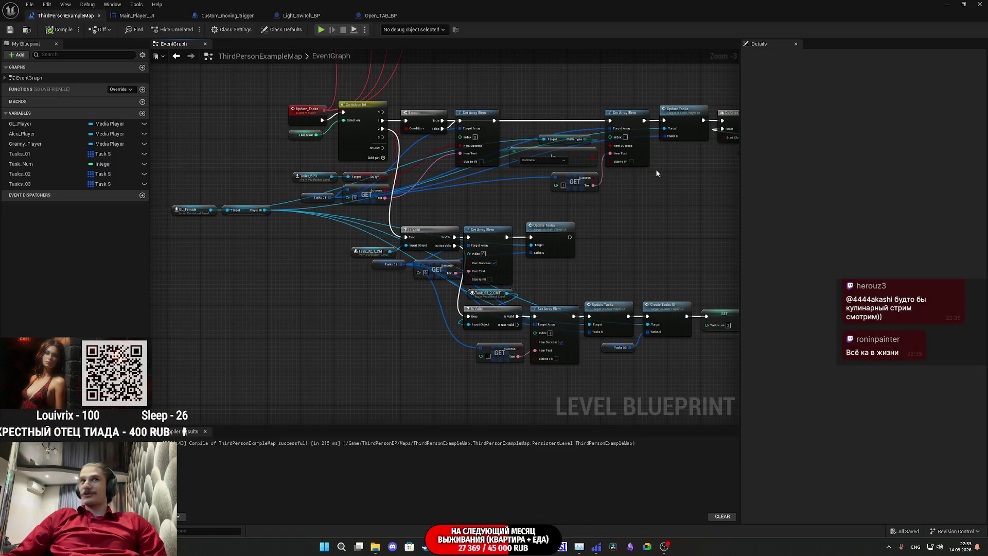
{"action": "key", "text": "alt+Tab"}
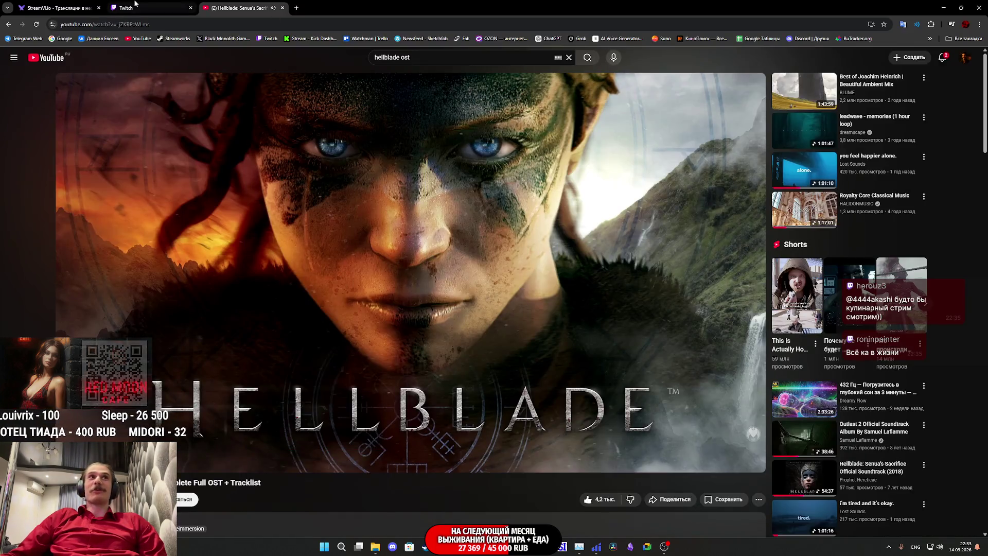
Check the Twitch stream manager, then return to the Unreal Level Blueprint editor.
{"action": "left_click", "coordinate": [165, 10]}
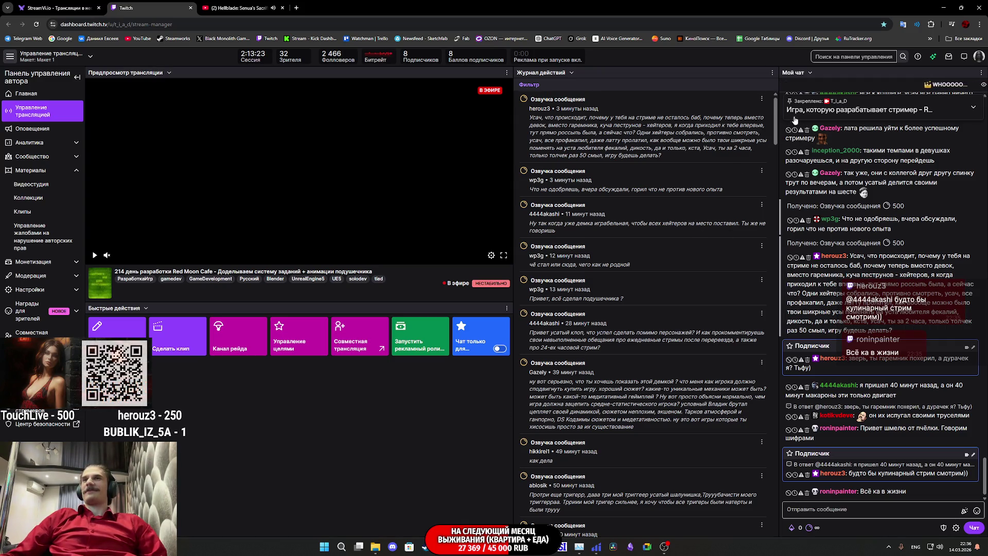
{"action": "mouse_move", "coordinate": [478, 546]}
{"action": "left_click", "coordinate": [504, 509]}
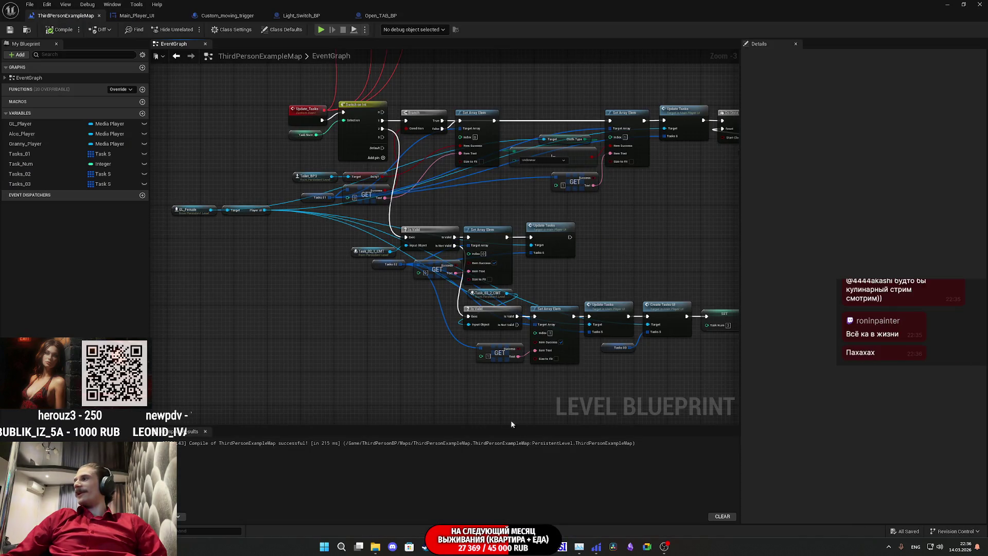
Move the lower node group slightly right in the graph and save the map.
{"action": "mouse_move", "coordinate": [449, 389]}
{"action": "left_mouse_down"}
{"action": "mouse_move", "coordinate": [486, 403]}
{"action": "mouse_move", "coordinate": [432, 338]}
{"action": "mouse_move", "coordinate": [394, 261]}
{"action": "mouse_move", "coordinate": [397, 353]}
{"action": "mouse_move", "coordinate": [336, 369]}
{"action": "left_mouse_up"}
{"action": "mouse_move", "coordinate": [622, 385]}
{"action": "left_mouse_down"}
{"action": "mouse_move", "coordinate": [209, 210]}
{"action": "mouse_move", "coordinate": [227, 223]}
{"action": "left_mouse_up"}
{"action": "mouse_move", "coordinate": [318, 237]}
{"action": "left_mouse_down"}
{"action": "mouse_move", "coordinate": [354, 233]}
{"action": "mouse_move", "coordinate": [356, 214]}
{"action": "left_mouse_up"}
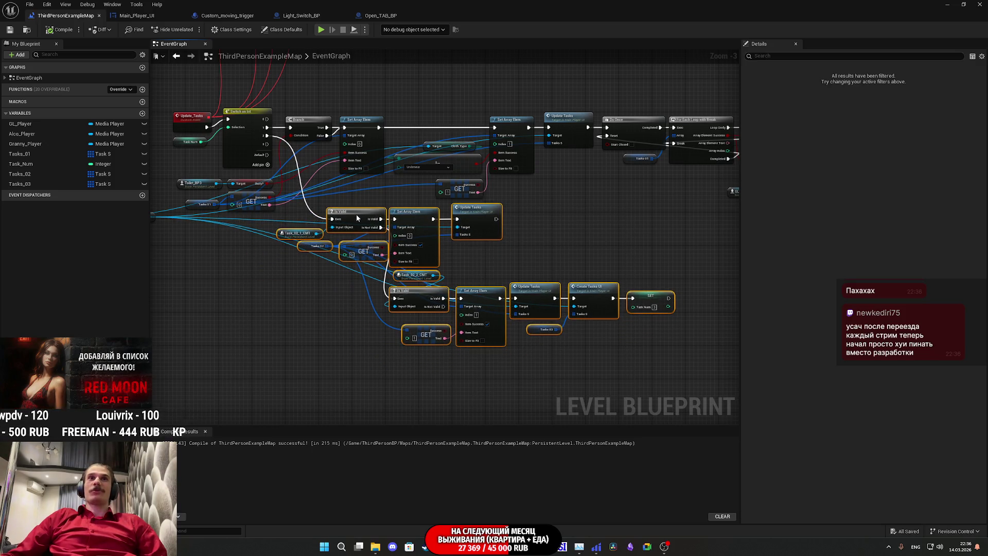
{"action": "left_click", "coordinate": [382, 207]}
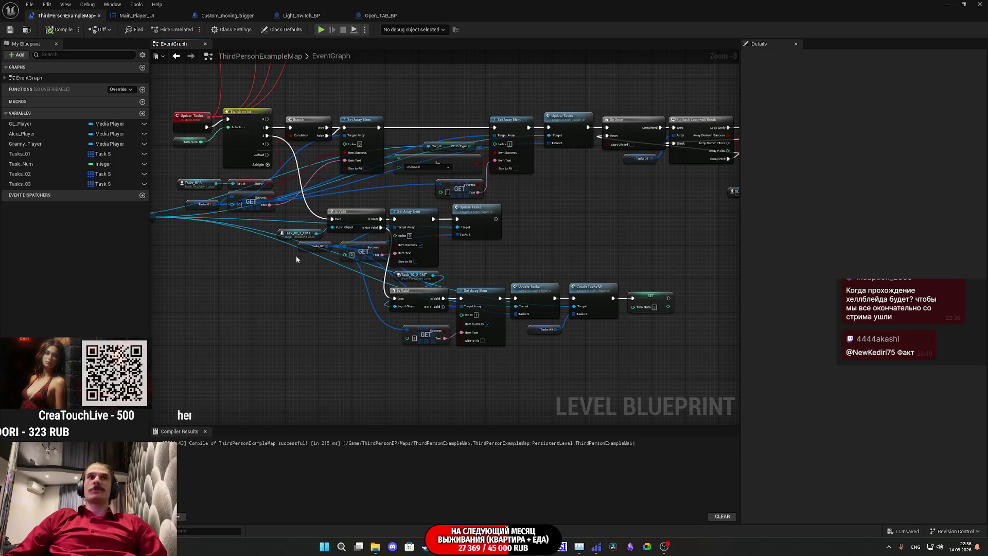
{"action": "left_click_drag", "start_coordinate": [295, 256], "coordinate": [356, 262]}
{"action": "left_click", "coordinate": [11, 30]}
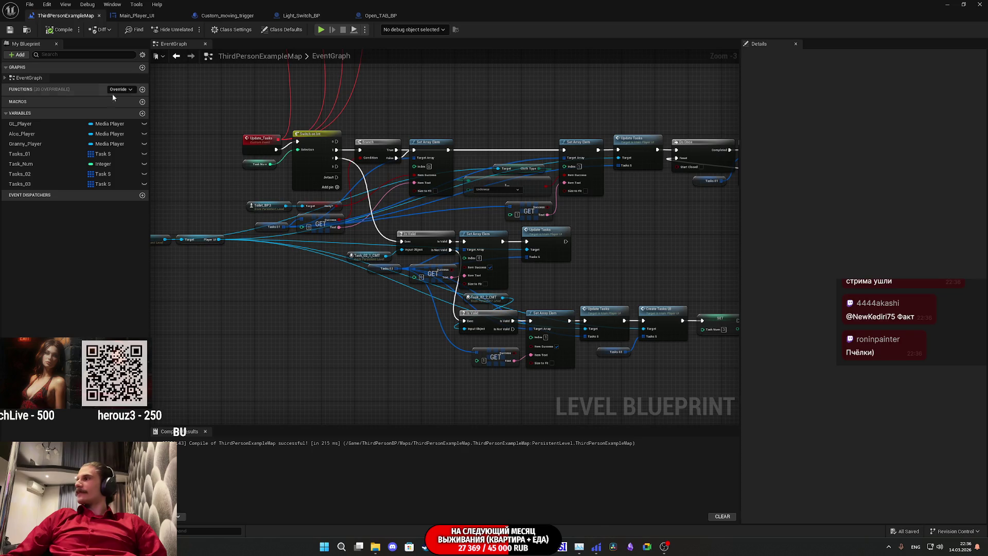
Save again, restore the Blueprint window to a smaller size and park it at lower right over the pastry counter.
{"action": "mouse_move", "coordinate": [655, 271]}
{"action": "left_mouse_down"}
{"action": "mouse_move", "coordinate": [617, 275]}
{"action": "mouse_move", "coordinate": [601, 185]}
{"action": "mouse_move", "coordinate": [599, 222]}
{"action": "left_mouse_up"}
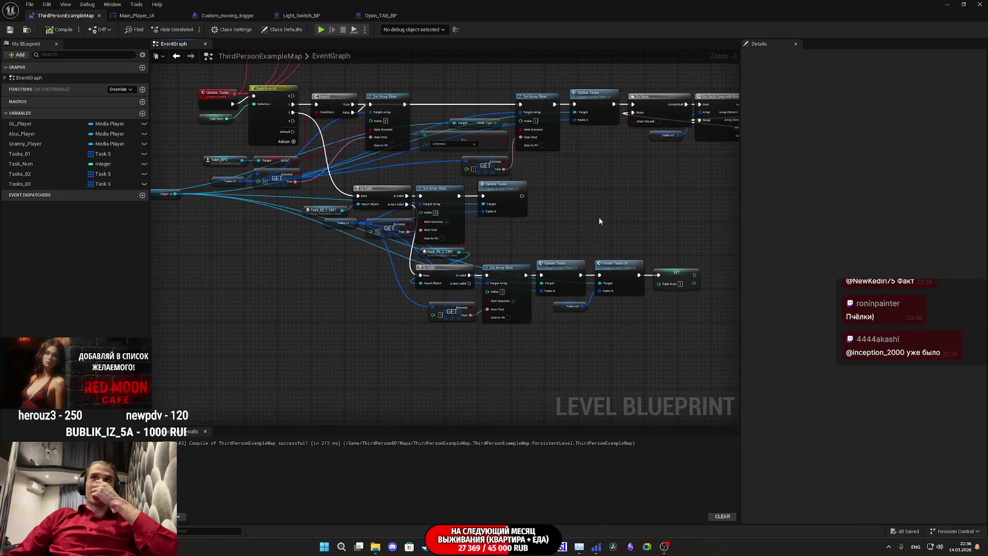
{"action": "left_click", "coordinate": [10, 30]}
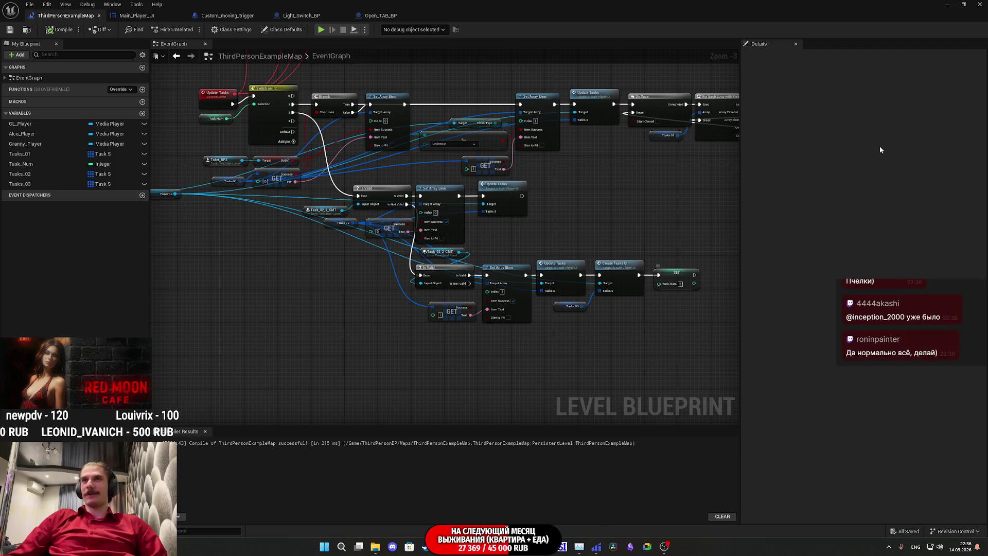
{"action": "left_click", "coordinate": [964, 4]}
{"action": "mouse_move", "coordinate": [559, 130]}
{"action": "left_mouse_down"}
{"action": "mouse_move", "coordinate": [633, 245]}
{"action": "mouse_move", "coordinate": [647, 341]}
{"action": "left_mouse_up"}
{"action": "left_click_drag", "start_coordinate": [661, 261], "coordinate": [656, 243]}
Add a Spawn_Object_BP reference node to the Level Blueprint graph.
{"action": "left_click", "coordinate": [684, 270]}
{"action": "left_click_drag", "start_coordinate": [886, 127], "coordinate": [483, 412]}
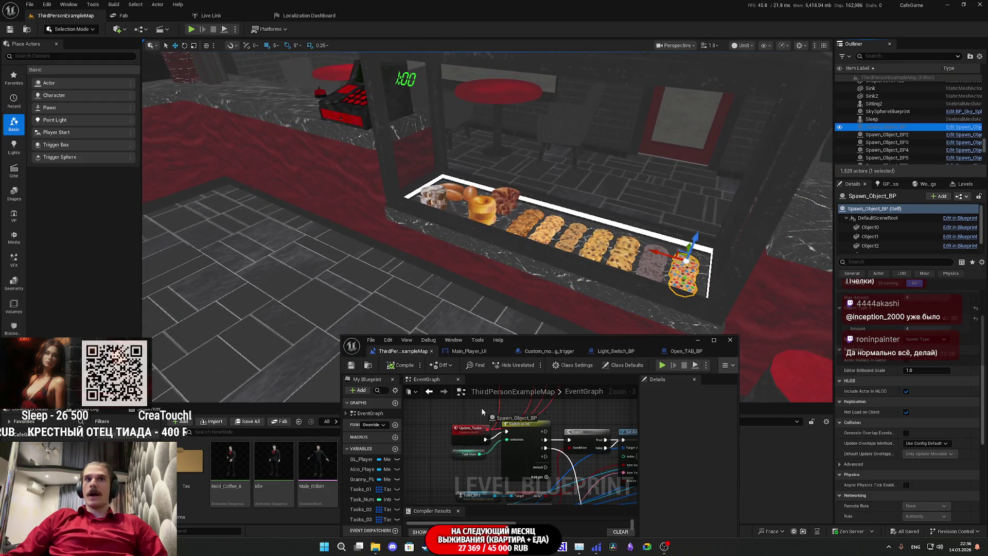
{"action": "left_click_drag", "start_coordinate": [421, 462], "coordinate": [423, 463]}
{"action": "mouse_move", "coordinate": [485, 482]}
{"action": "left_mouse_down"}
{"action": "mouse_move", "coordinate": [481, 424]}
{"action": "mouse_move", "coordinate": [584, 454]}
{"action": "left_mouse_up"}
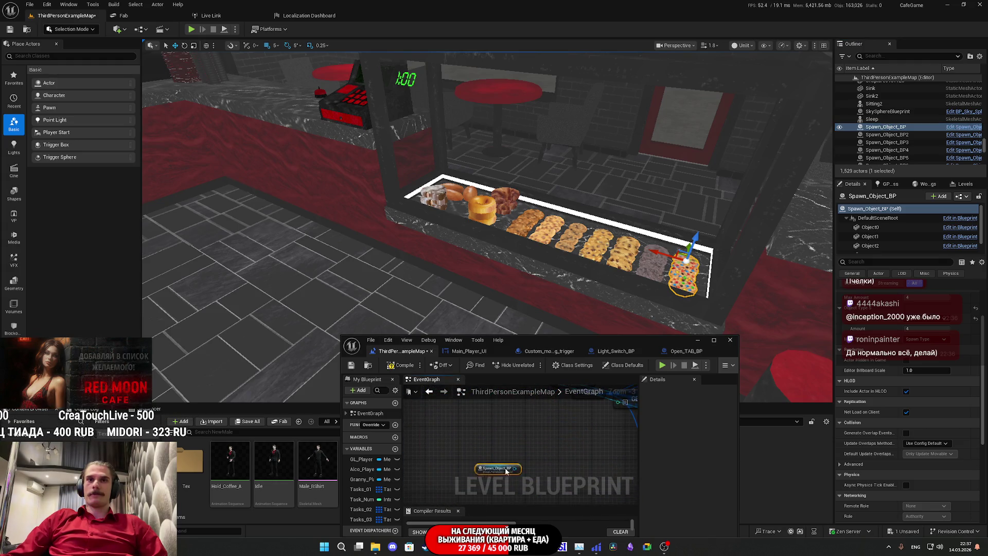
{"action": "scroll", "coordinate": [438, 417], "scroll_direction": "down", "scroll_amount": 3}
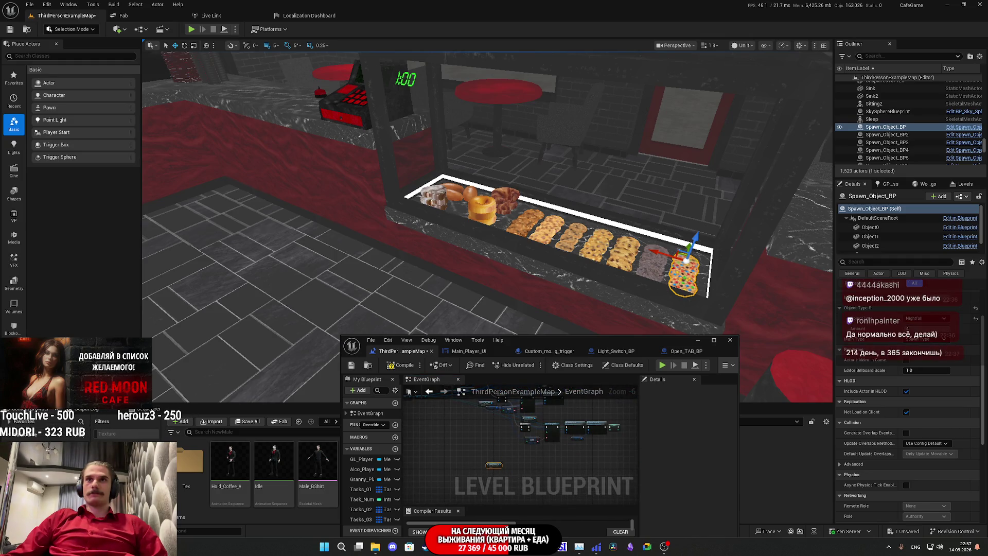
Add reference nodes for Spawn_Object_BP2 through Spawn_Object_BP8 below it.
{"action": "left_click", "coordinate": [902, 135]}
{"action": "scroll", "coordinate": [911, 142], "scroll_direction": "down", "scroll_amount": 1}
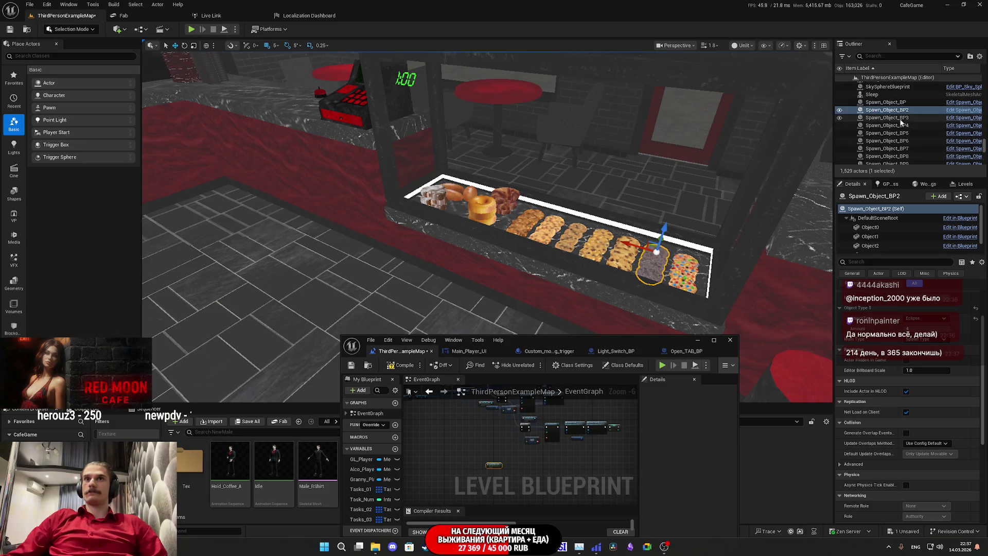
{"action": "left_click", "coordinate": [912, 157], "text": "shift"}
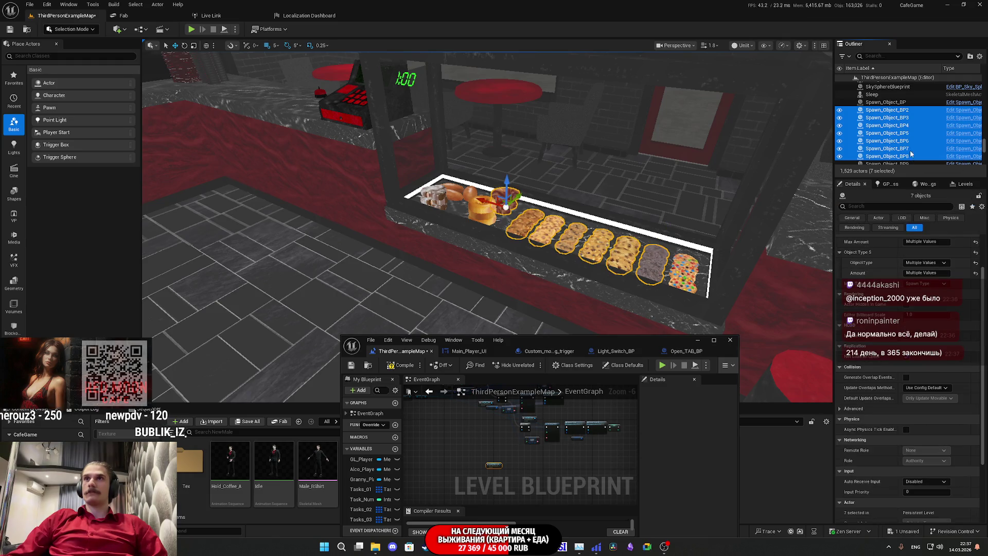
{"action": "mouse_move", "coordinate": [909, 159]}
{"action": "left_mouse_down"}
{"action": "mouse_move", "coordinate": [413, 460]}
{"action": "mouse_move", "coordinate": [447, 468]}
{"action": "left_mouse_up"}
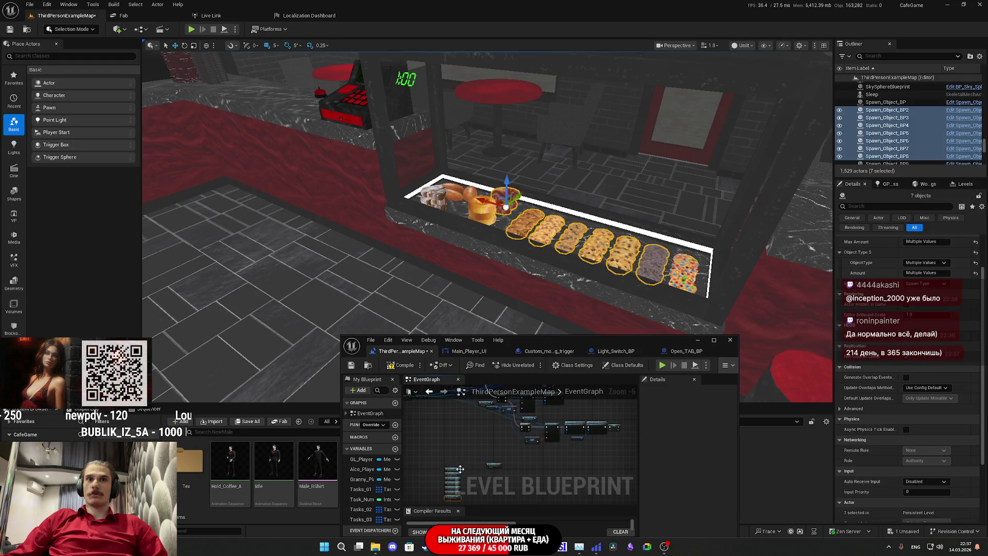
{"action": "left_click_drag", "start_coordinate": [461, 427], "coordinate": [504, 434]}
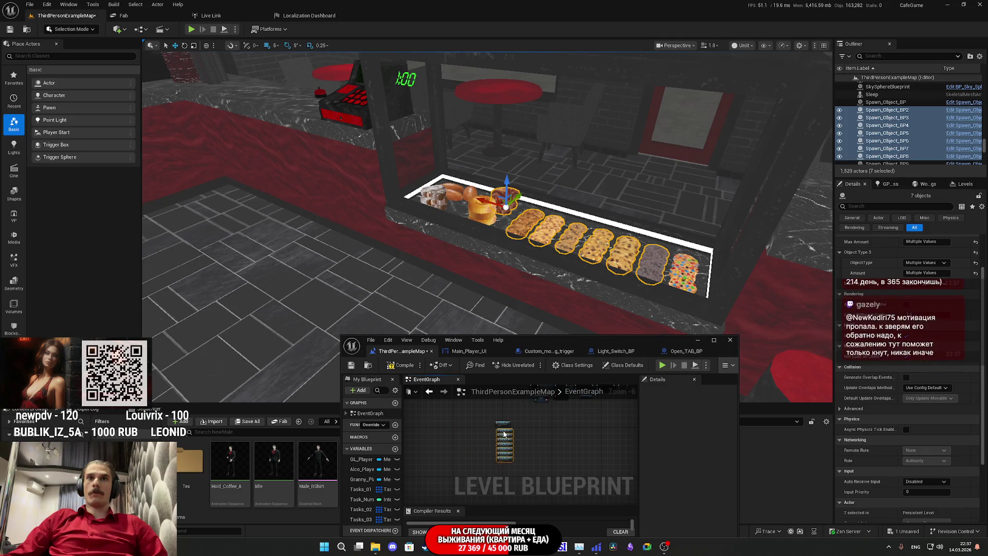
Add reference nodes for Spawn_Object_BP9, BP10 and BP11.
{"action": "scroll", "coordinate": [901, 155], "scroll_direction": "down", "scroll_amount": 1}
{"action": "left_click", "coordinate": [908, 140]}
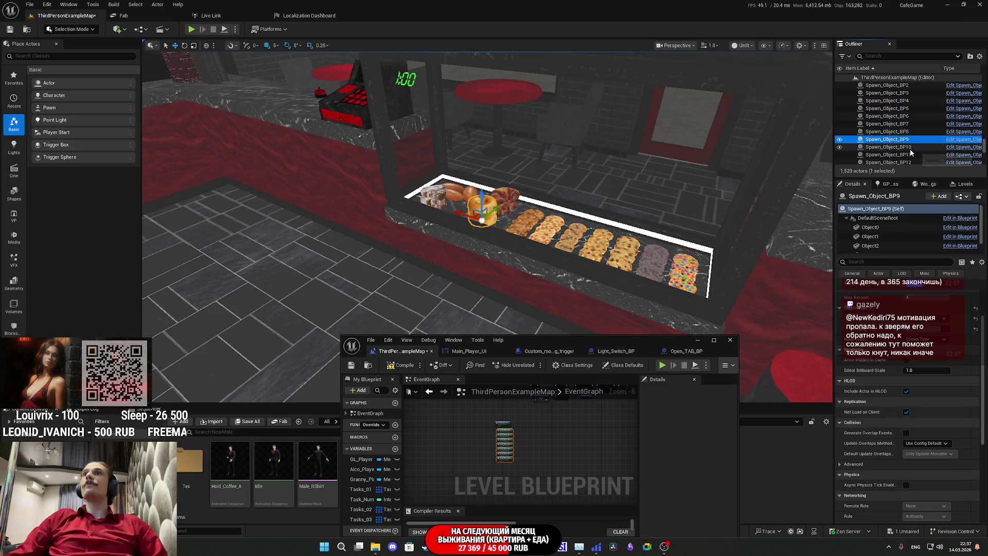
{"action": "left_click", "coordinate": [909, 148], "text": "shift"}
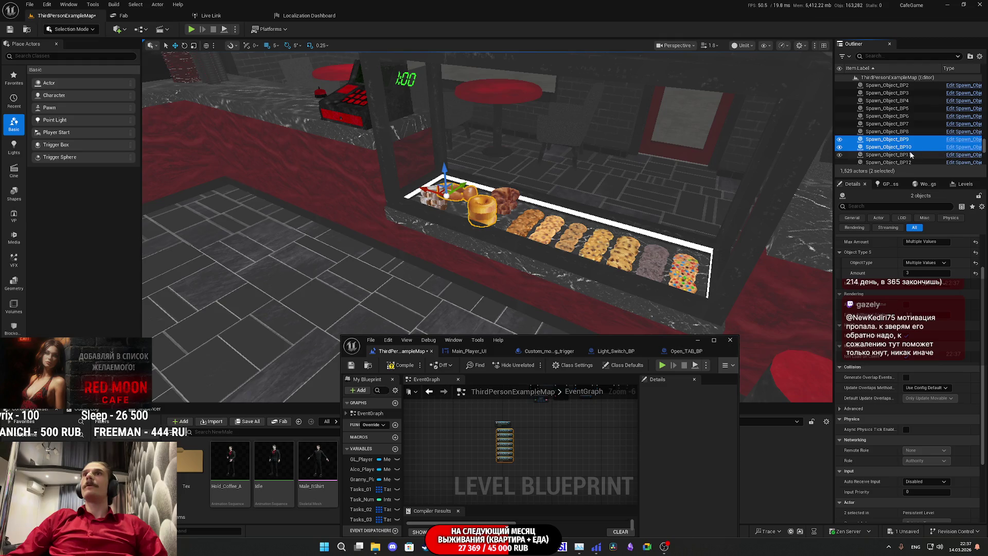
{"action": "left_click", "coordinate": [910, 155], "text": "shift"}
{"action": "left_click_drag", "start_coordinate": [910, 157], "coordinate": [539, 387]}
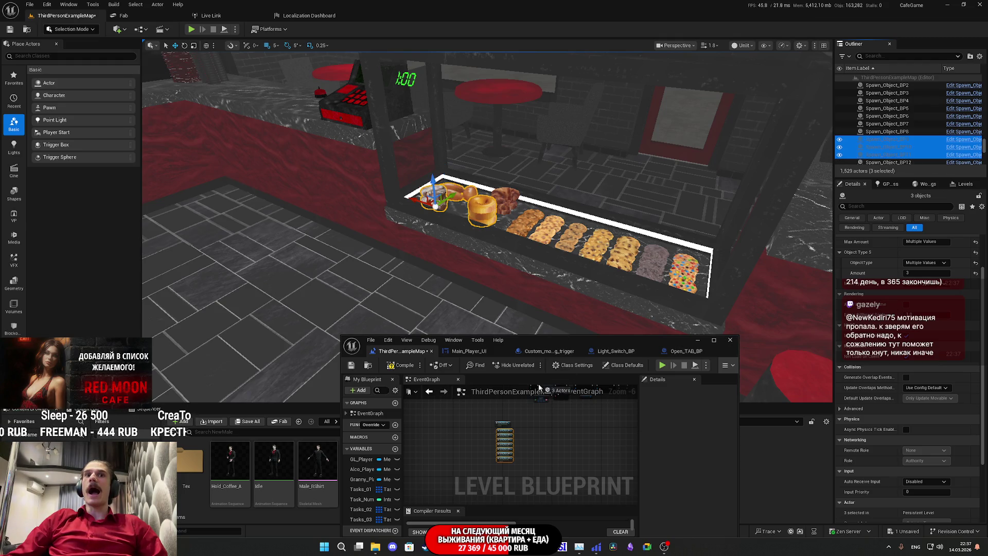
{"action": "left_click_drag", "start_coordinate": [528, 452], "coordinate": [533, 452]}
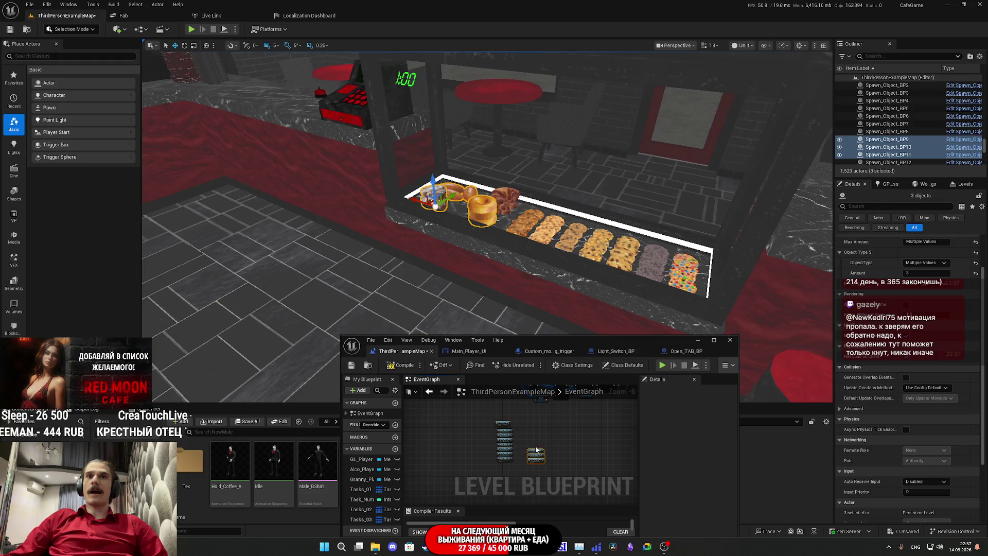
Maximize the Blueprint editor and align all the Spawn_Object references into one column.
{"action": "double_click", "coordinate": [601, 339]}
{"action": "scroll", "coordinate": [452, 279], "scroll_direction": "up", "scroll_amount": 6}
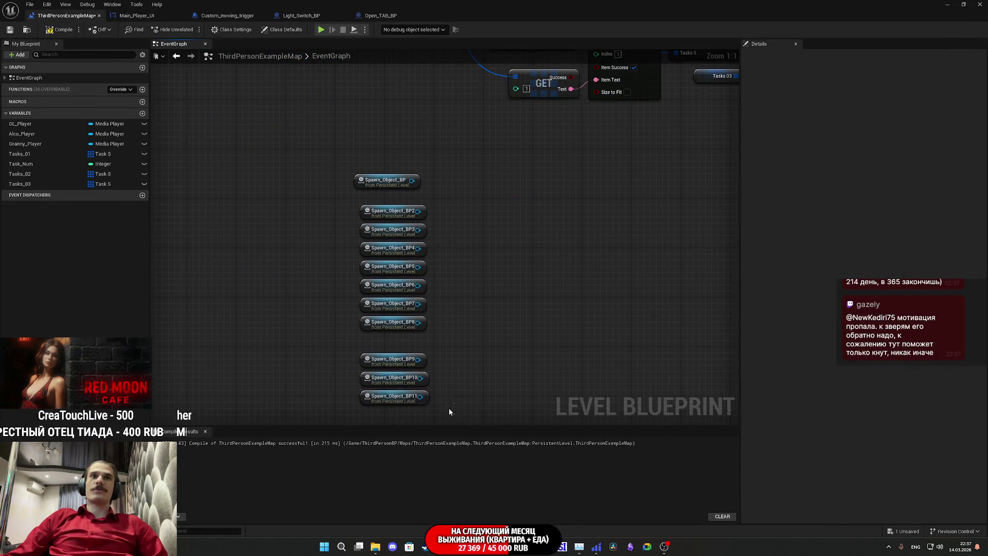
{"action": "left_click_drag", "start_coordinate": [385, 350], "coordinate": [391, 343]}
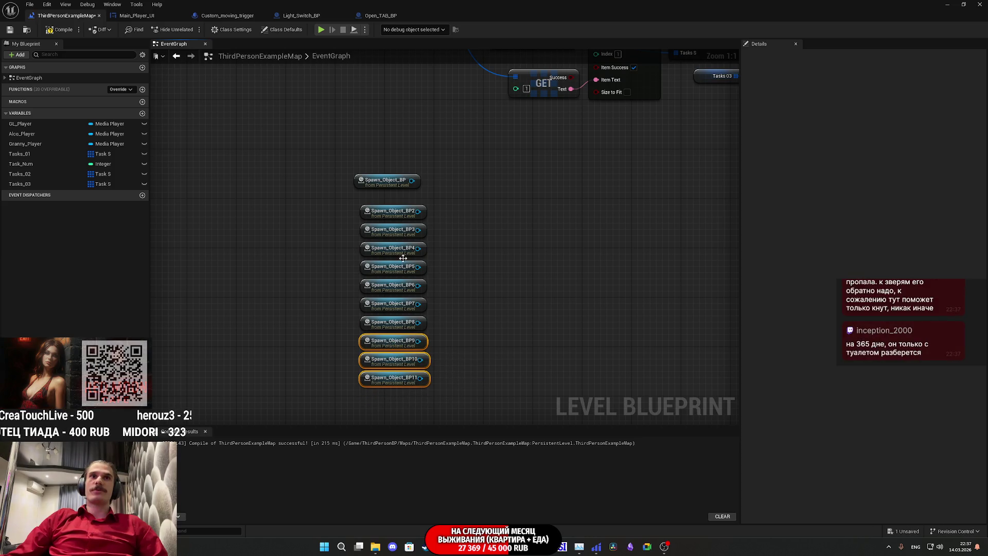
{"action": "left_click_drag", "start_coordinate": [381, 189], "coordinate": [388, 198]}
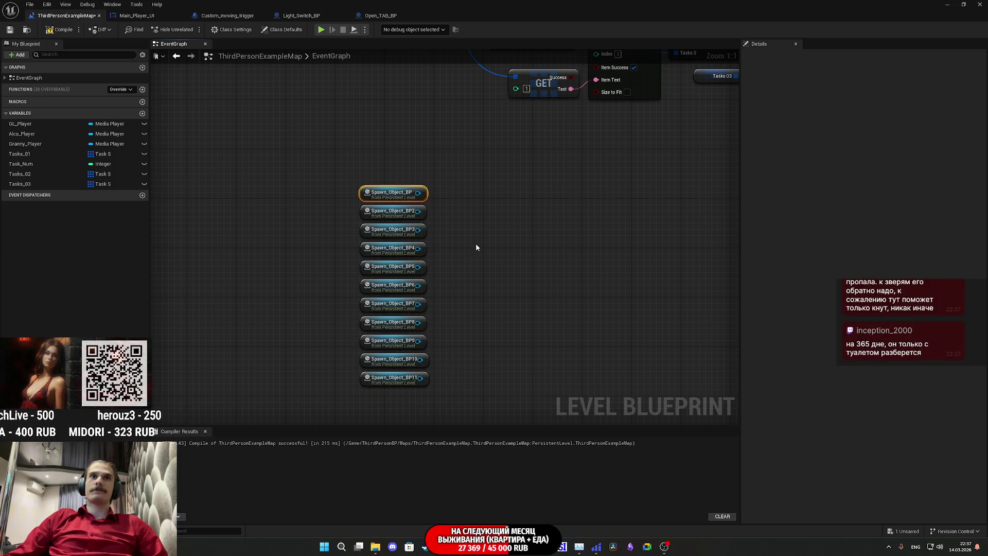
{"action": "left_click_drag", "start_coordinate": [513, 425], "coordinate": [495, 400]}
{"action": "key", "text": "ctrl+a"}
Create a Make Array node fed by Spawn_Object_BP.
{"action": "left_click_drag", "start_coordinate": [417, 168], "coordinate": [478, 227]}
{"action": "type", "text": "make array"}
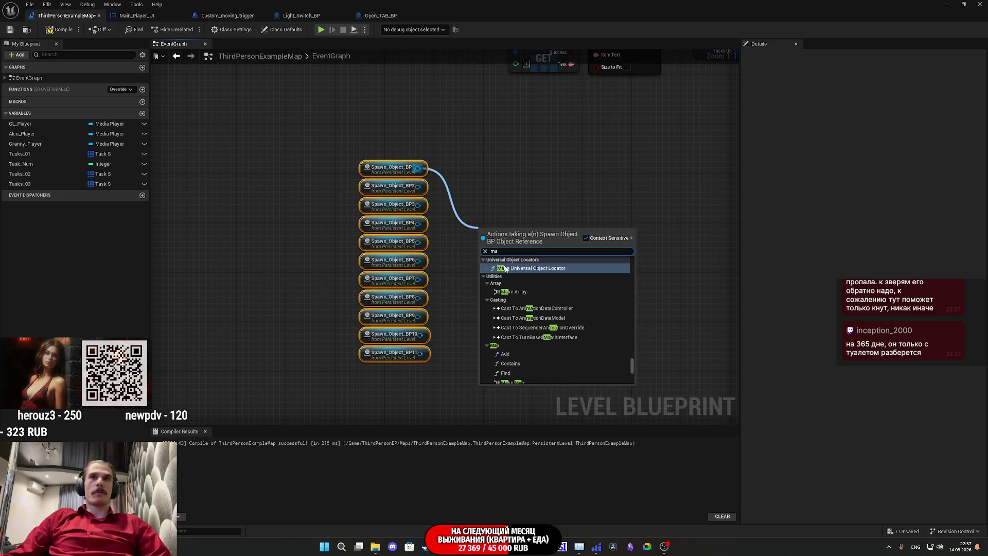
{"action": "left_click", "coordinate": [520, 293]}
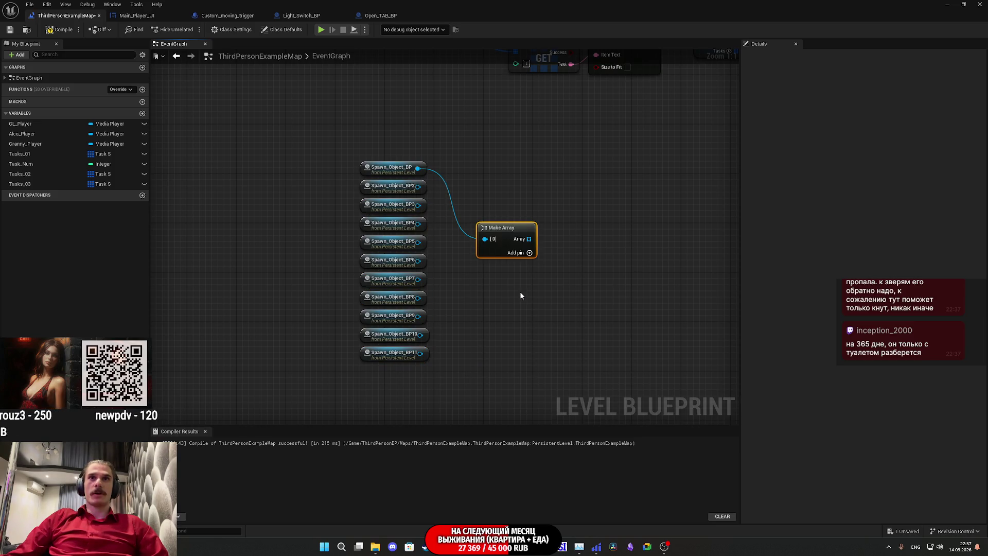
Add array pins and wire Spawn_Object_BP2, BP3, BP4 and BP6 into their inputs.
{"action": "left_click", "coordinate": [530, 252]}
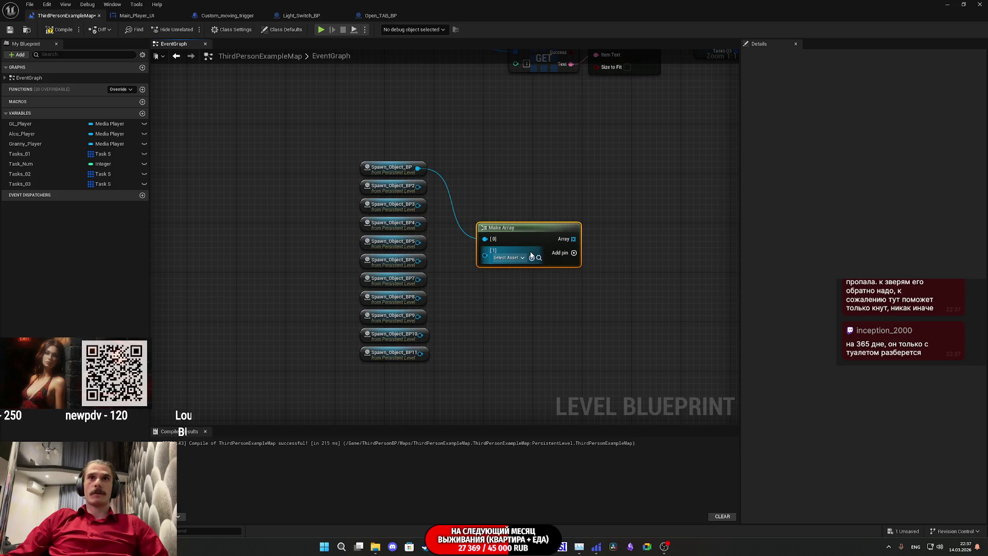
{"action": "left_click", "coordinate": [574, 253]}
{"action": "left_click", "coordinate": [574, 253]}
{"action": "left_click", "coordinate": [574, 252]}
{"action": "left_click", "coordinate": [574, 253]}
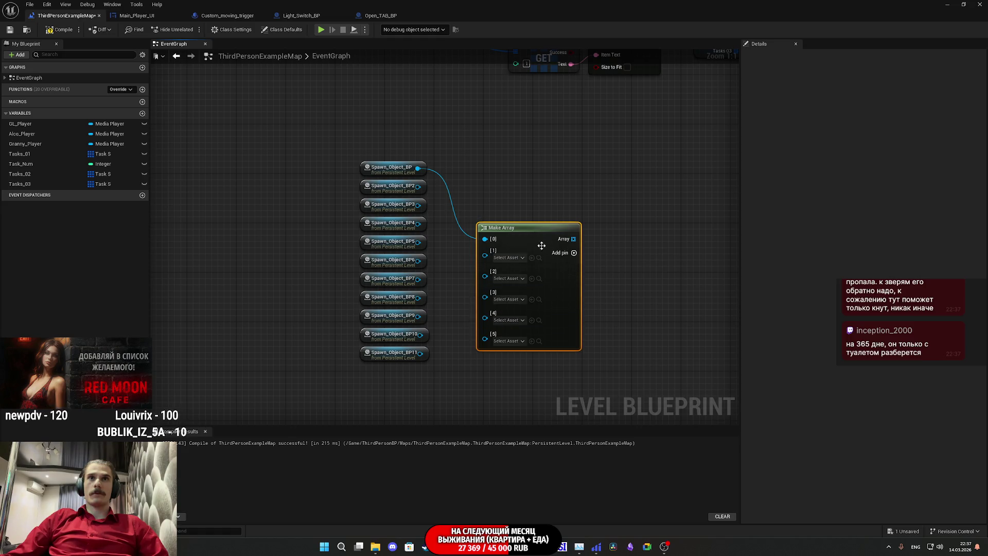
{"action": "mouse_move", "coordinate": [484, 251]}
{"action": "left_mouse_down"}
{"action": "mouse_move", "coordinate": [418, 186]}
{"action": "mouse_move", "coordinate": [485, 267]}
{"action": "left_mouse_up"}
{"action": "left_click_drag", "start_coordinate": [418, 223], "coordinate": [485, 282]}
{"action": "mouse_move", "coordinate": [418, 242]}
{"action": "left_mouse_down"}
{"action": "mouse_move", "coordinate": [441, 268]}
{"action": "mouse_move", "coordinate": [484, 286]}
{"action": "left_mouse_up"}
{"action": "left_click_drag", "start_coordinate": [418, 260], "coordinate": [485, 297]}
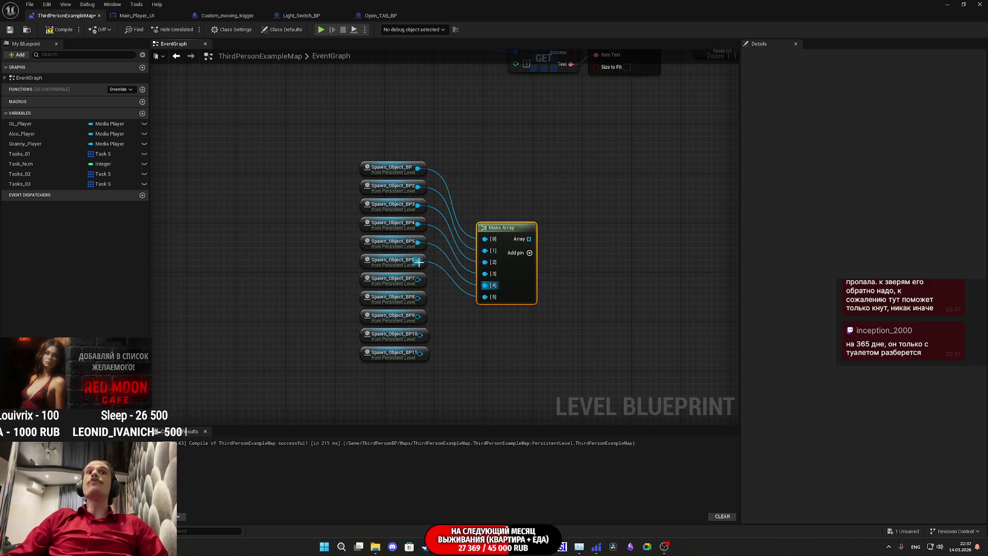
Add pins up to [10], wire Spawn_Object_BP7 through BP10 into [6]–[9], and reposition Make Array.
{"action": "left_click", "coordinate": [529, 254]}
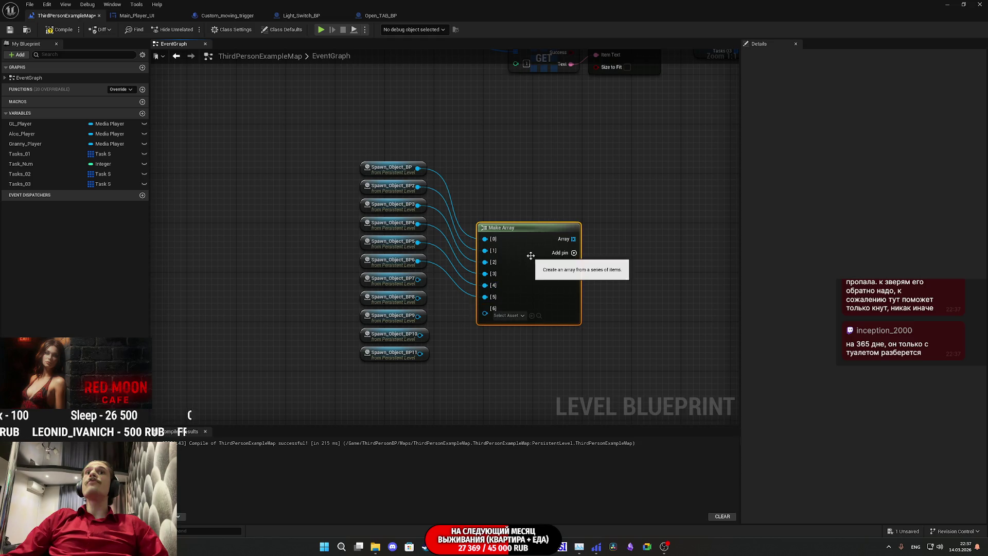
{"action": "left_click", "coordinate": [573, 253]}
{"action": "left_click_drag", "start_coordinate": [418, 279], "coordinate": [485, 308]}
{"action": "mouse_move", "coordinate": [418, 297]}
{"action": "left_mouse_down"}
{"action": "mouse_move", "coordinate": [492, 327]}
{"action": "mouse_move", "coordinate": [486, 321]}
{"action": "left_mouse_up"}
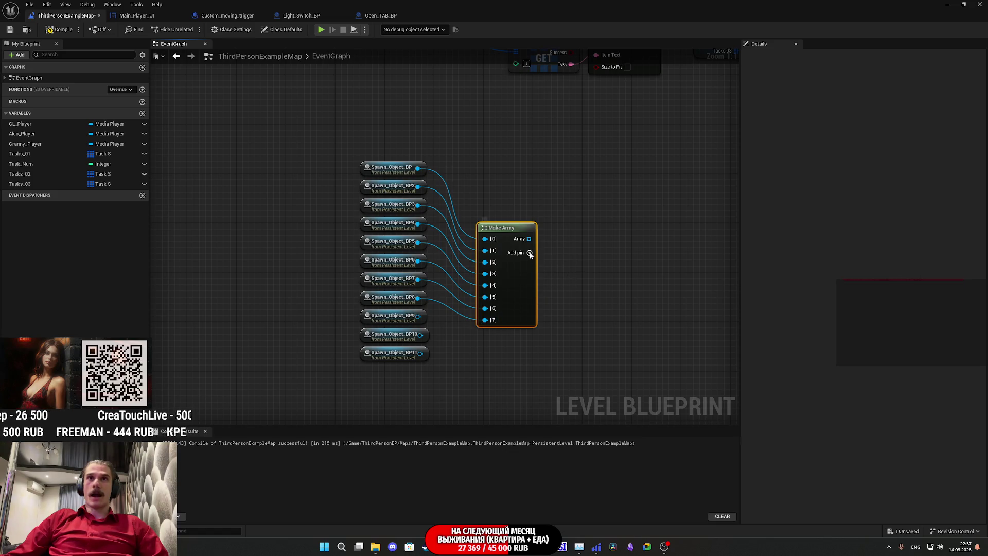
{"action": "left_click", "coordinate": [574, 253]}
{"action": "left_click", "coordinate": [574, 252]}
{"action": "mouse_move", "coordinate": [418, 316]}
{"action": "left_mouse_down"}
{"action": "mouse_move", "coordinate": [481, 340]}
{"action": "mouse_move", "coordinate": [485, 332]}
{"action": "left_mouse_up"}
{"action": "mouse_move", "coordinate": [420, 334]}
{"action": "left_mouse_down"}
{"action": "mouse_move", "coordinate": [485, 343]}
{"action": "mouse_move", "coordinate": [413, 359]}
{"action": "mouse_move", "coordinate": [491, 362]}
{"action": "left_mouse_up"}
{"action": "left_click", "coordinate": [574, 253]}
{"action": "key", "text": "Escape"}
{"action": "mouse_move", "coordinate": [526, 319]}
{"action": "left_mouse_down"}
{"action": "mouse_move", "coordinate": [496, 270]}
{"action": "mouse_move", "coordinate": [487, 272]}
{"action": "left_mouse_up"}
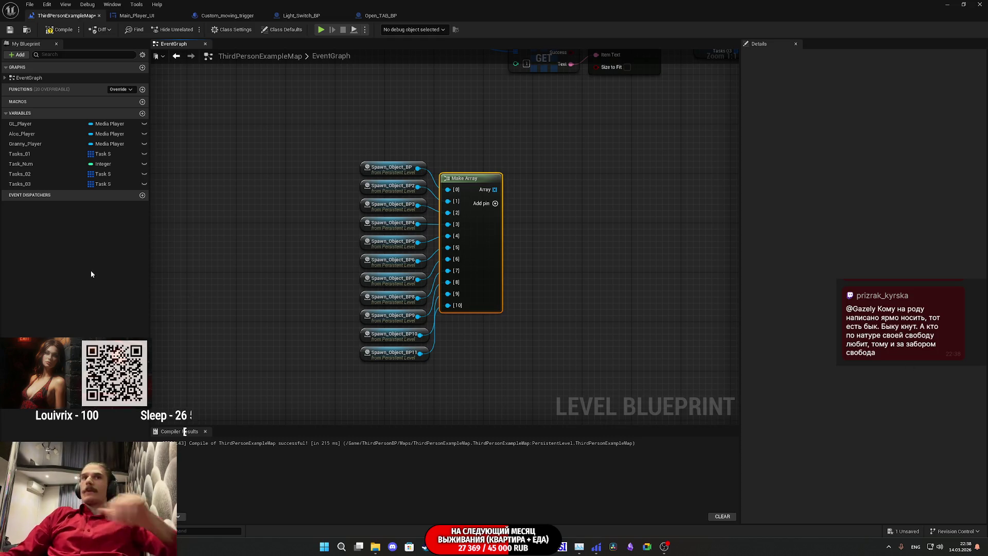
{"action": "left_click_drag", "start_coordinate": [512, 324], "coordinate": [499, 382]}
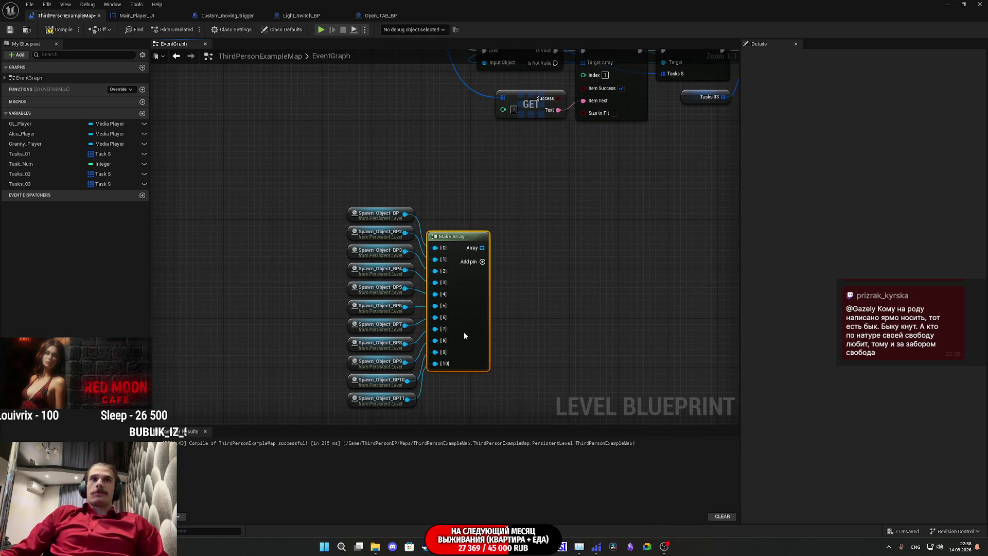
Feed the Make Array output into a For Each Loop with Break, replacing a plain For Each Loop.
{"action": "left_click_drag", "start_coordinate": [528, 330], "coordinate": [494, 350]}
{"action": "left_click_drag", "start_coordinate": [454, 281], "coordinate": [501, 293]}
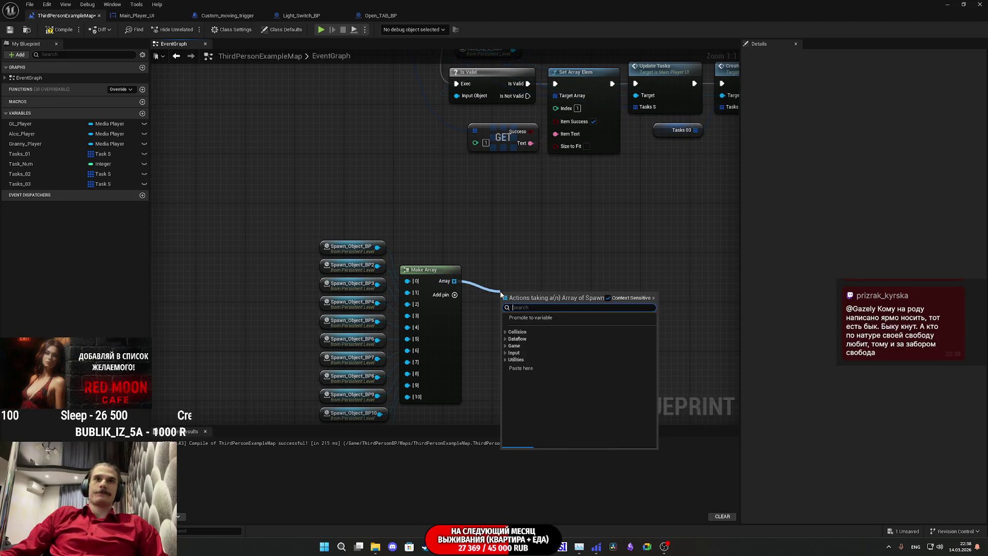
{"action": "type", "text": "loo"}
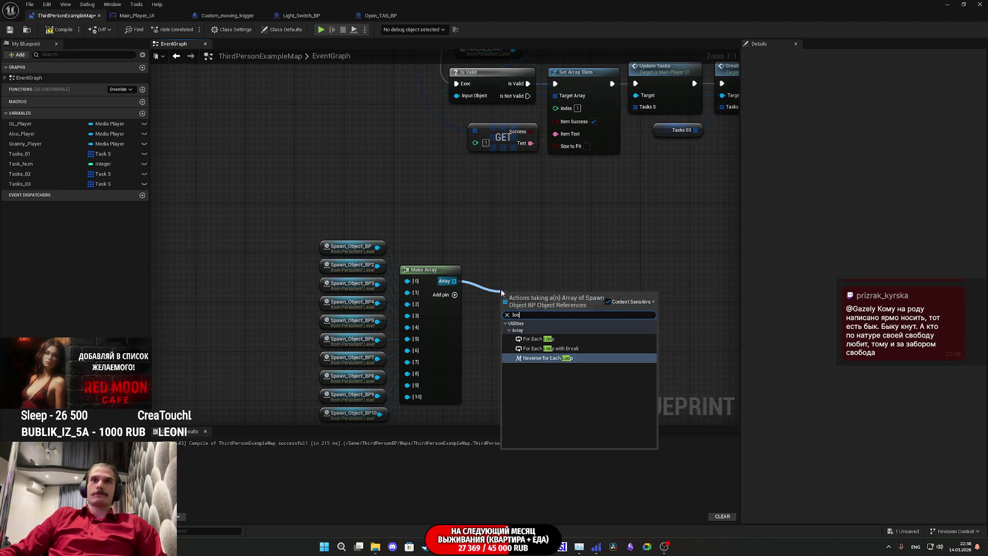
{"action": "left_click", "coordinate": [535, 339]}
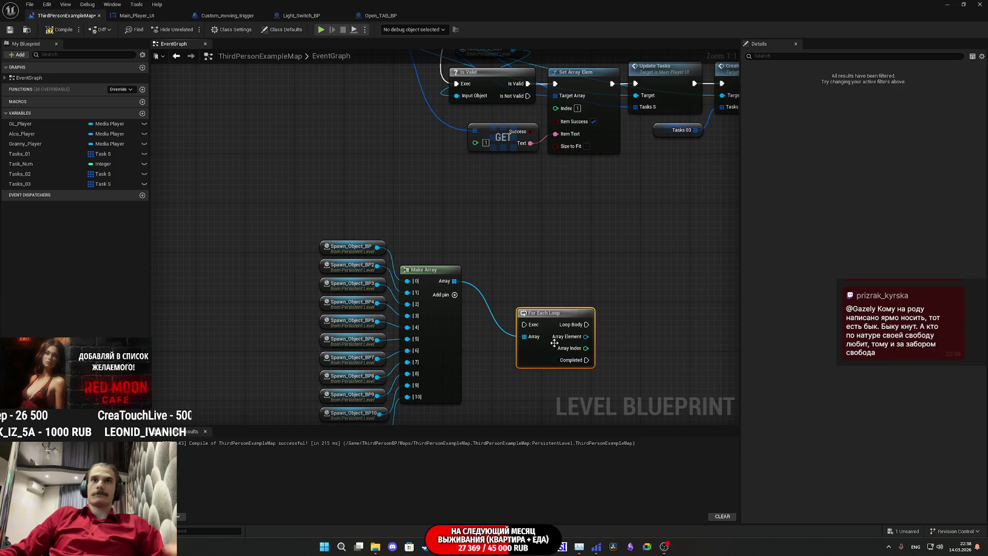
{"action": "key", "text": "Delete"}
{"action": "left_click_drag", "start_coordinate": [454, 281], "coordinate": [491, 300]}
{"action": "type", "text": "lo"}
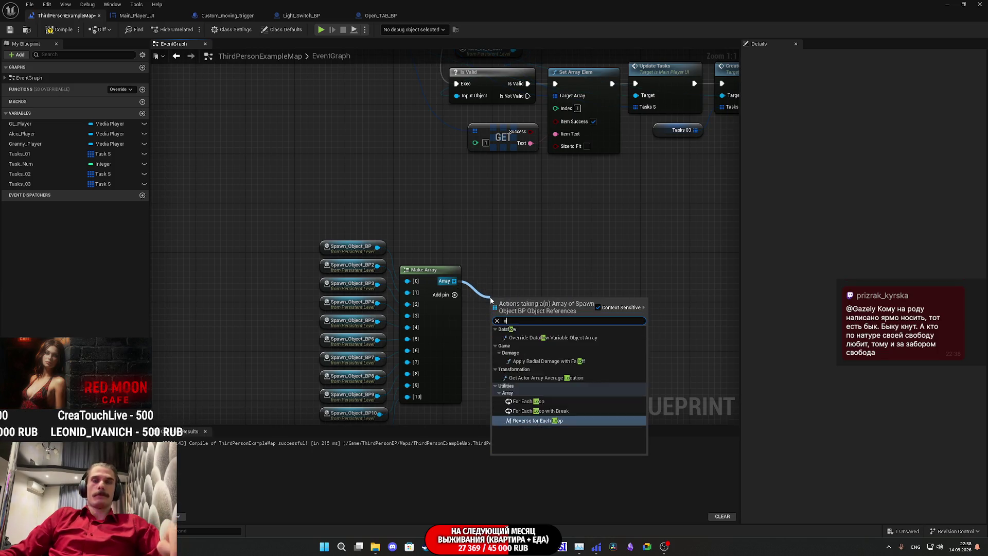
{"action": "type", "text": "o"}
{"action": "left_click", "coordinate": [558, 357]}
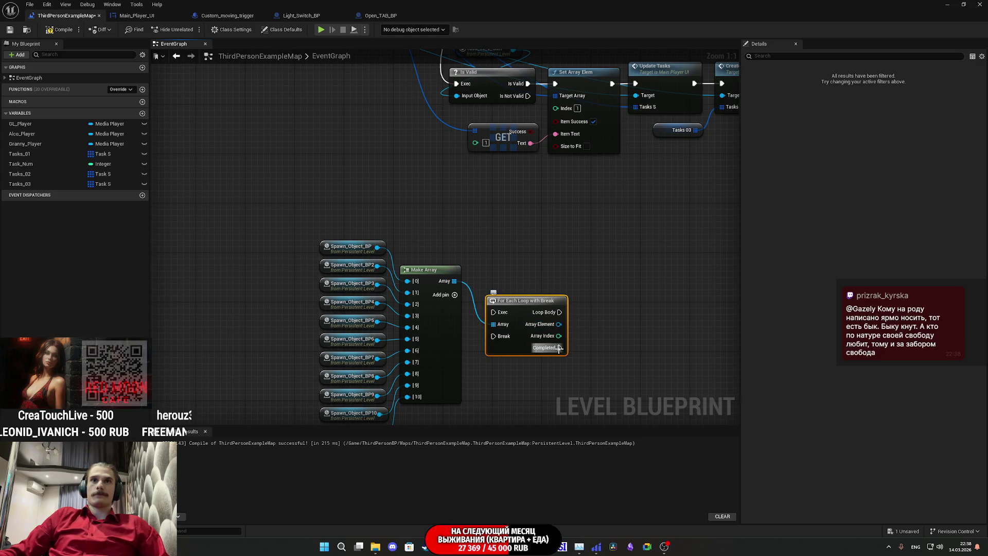
Add a Max Amount getter on the loop's Array Element and line it up.
{"action": "left_click_drag", "start_coordinate": [559, 324], "coordinate": [583, 335]}
{"action": "type", "text": "get a"}
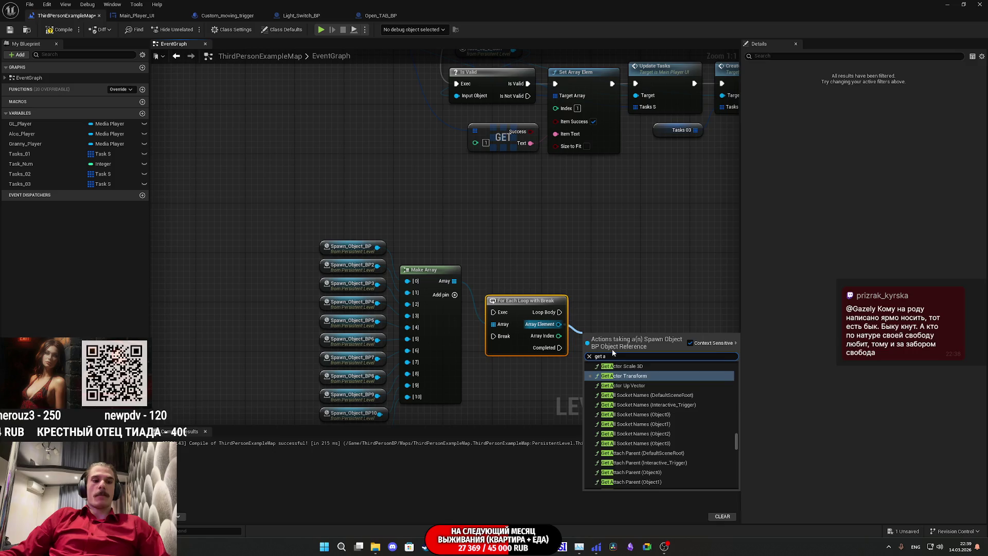
{"action": "type", "text": "mo"}
{"action": "left_click", "coordinate": [634, 380]}
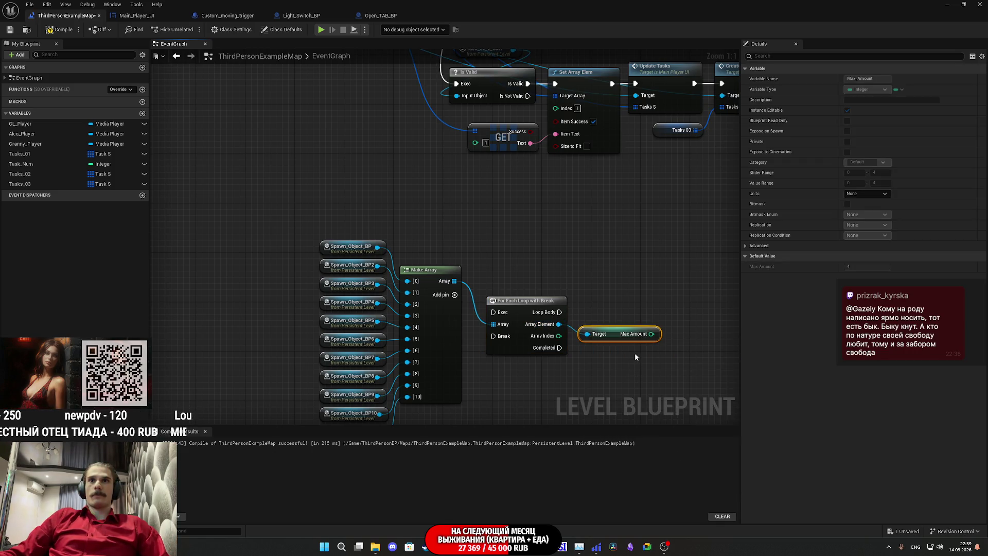
{"action": "left_click_drag", "start_coordinate": [617, 336], "coordinate": [617, 326]}
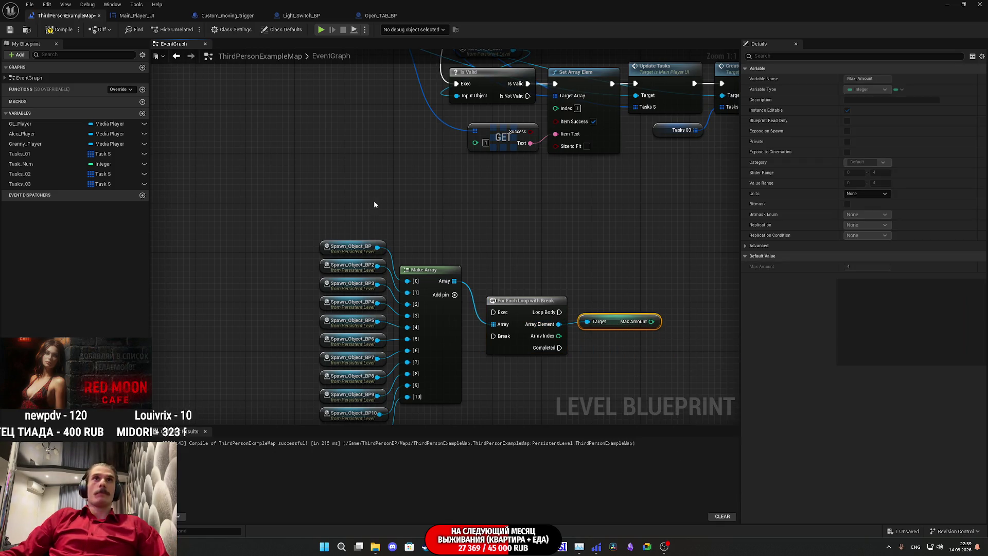
{"action": "left_click", "coordinate": [965, 4]}
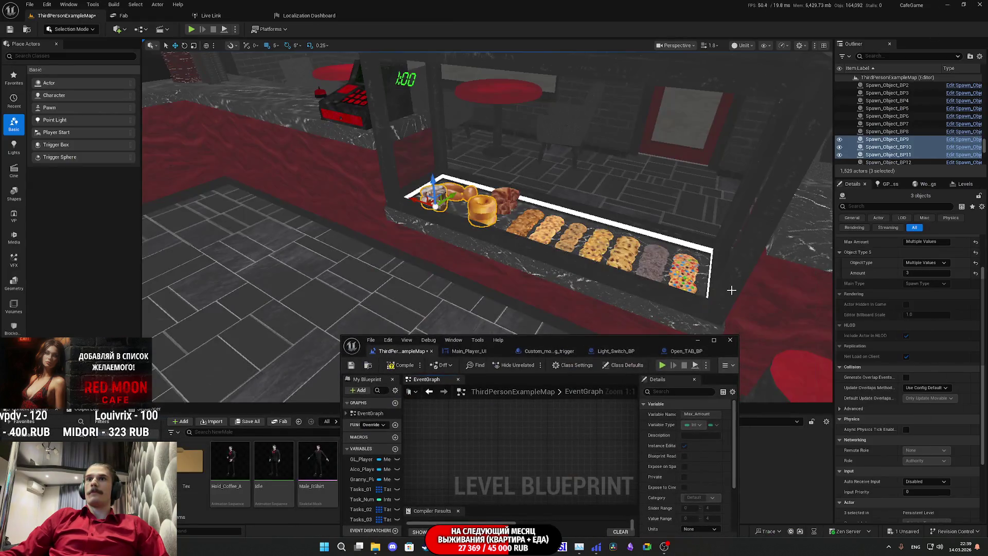
{"action": "left_click", "coordinate": [685, 273]}
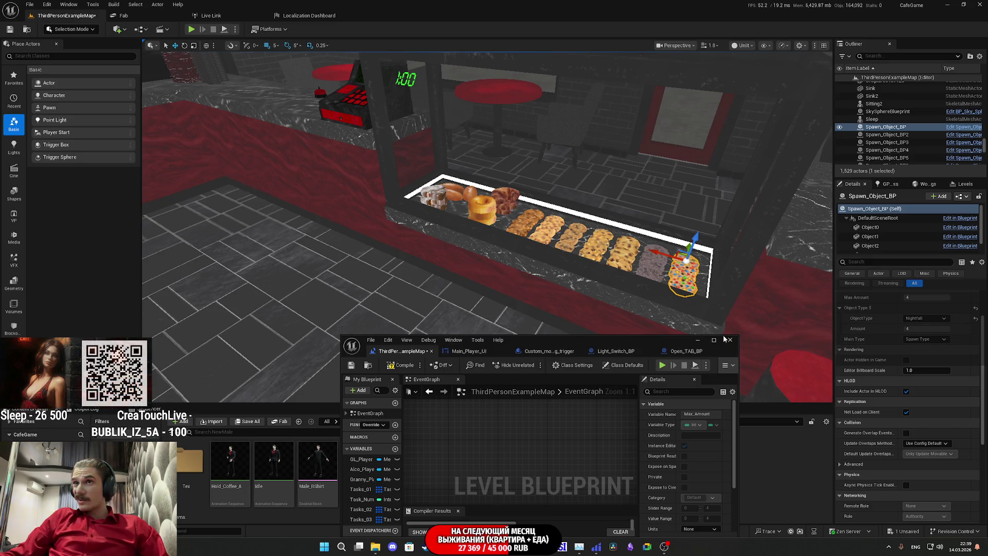
{"action": "left_click", "coordinate": [718, 341]}
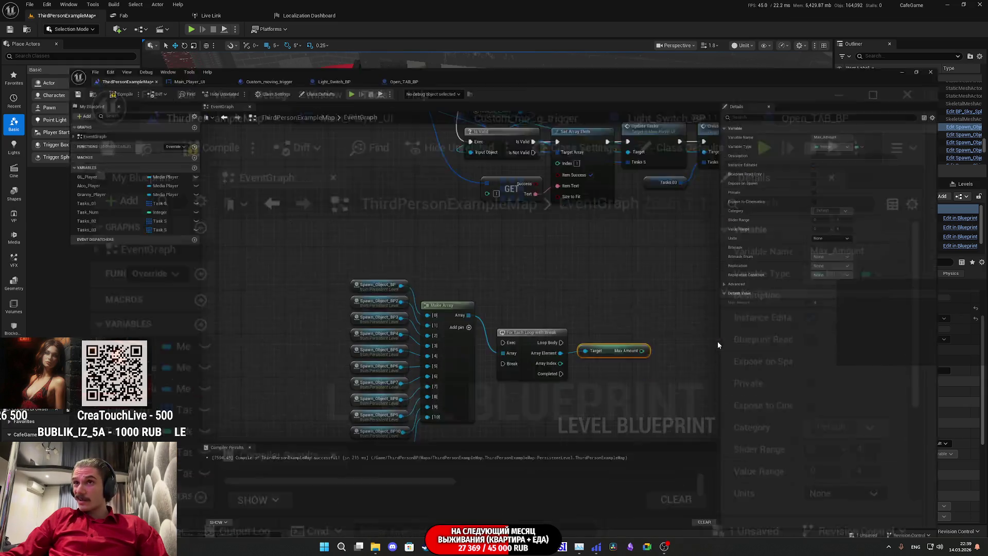
Add an Object Type S getter on Array Element, replacing a mistaken SET node, and split its struct pin.
{"action": "left_click_drag", "start_coordinate": [559, 325], "coordinate": [598, 354]}
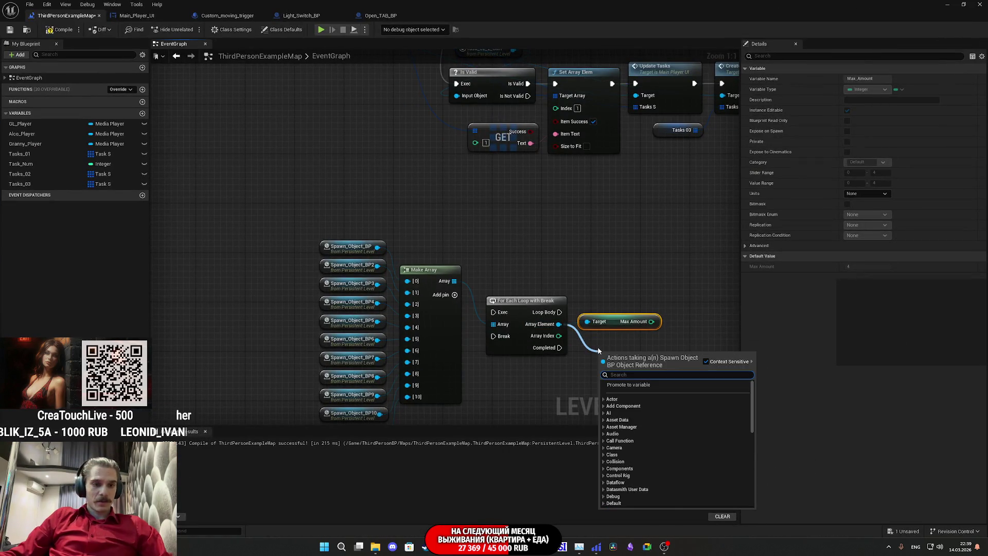
{"action": "type", "text": "obj"}
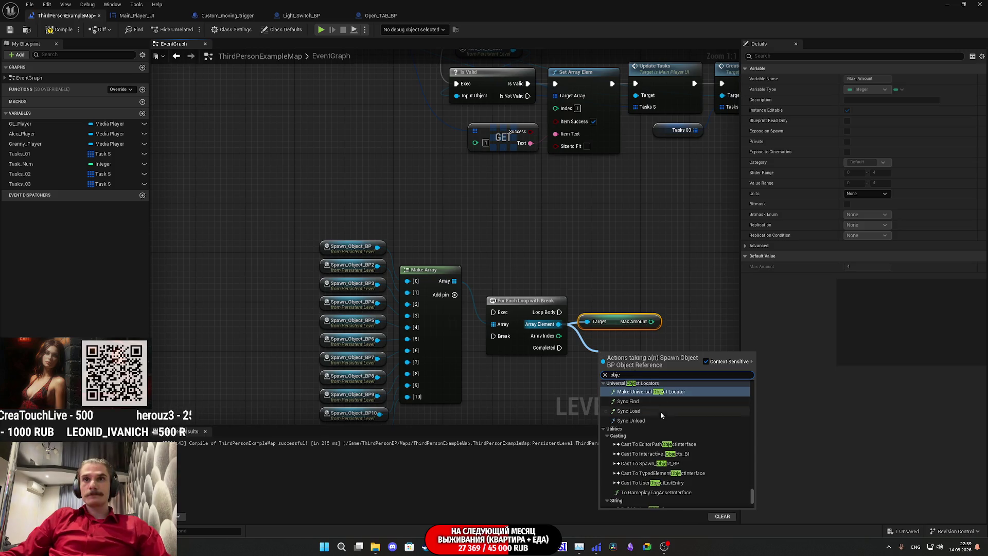
{"action": "type", "text": "e"}
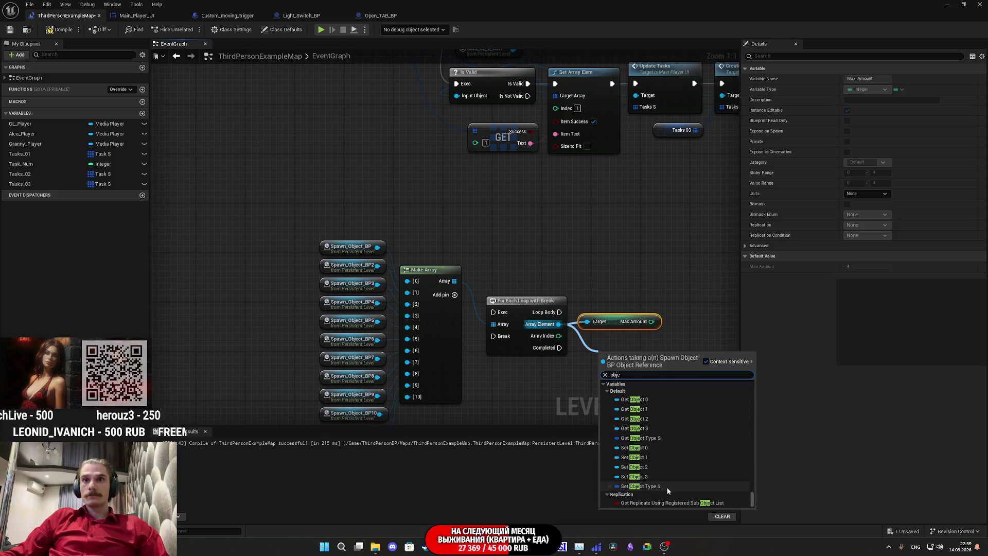
{"action": "left_click", "coordinate": [666, 486]}
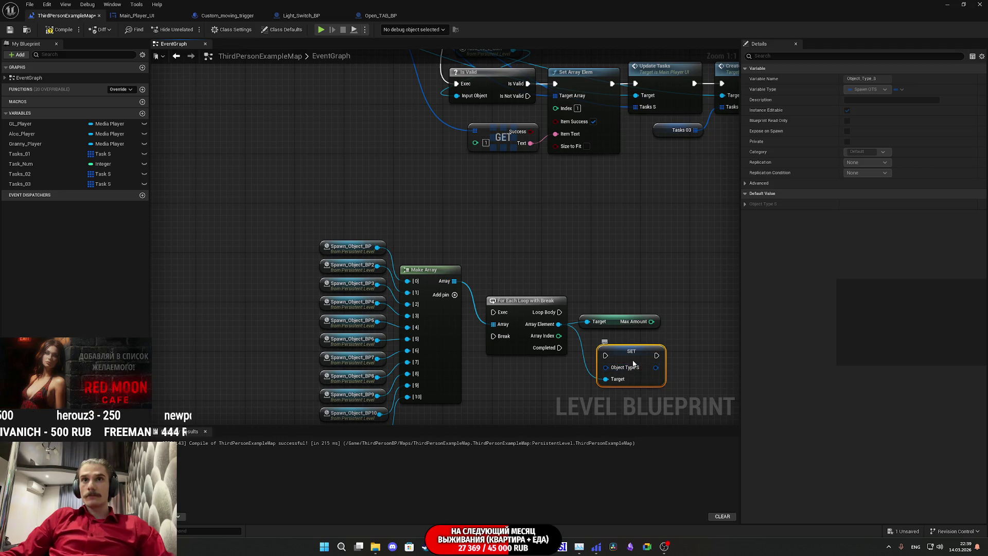
{"action": "key", "text": "Delete"}
{"action": "left_click_drag", "start_coordinate": [559, 325], "coordinate": [578, 349]}
{"action": "type", "text": "obj"}
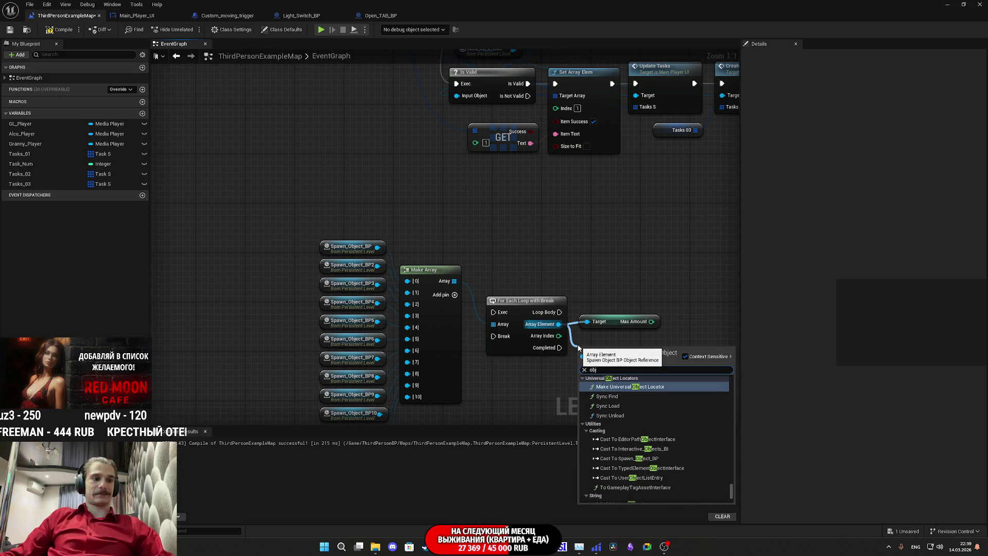
{"action": "type", "text": "ect"}
{"action": "scroll", "coordinate": [669, 424], "scroll_direction": "down", "scroll_amount": 5}
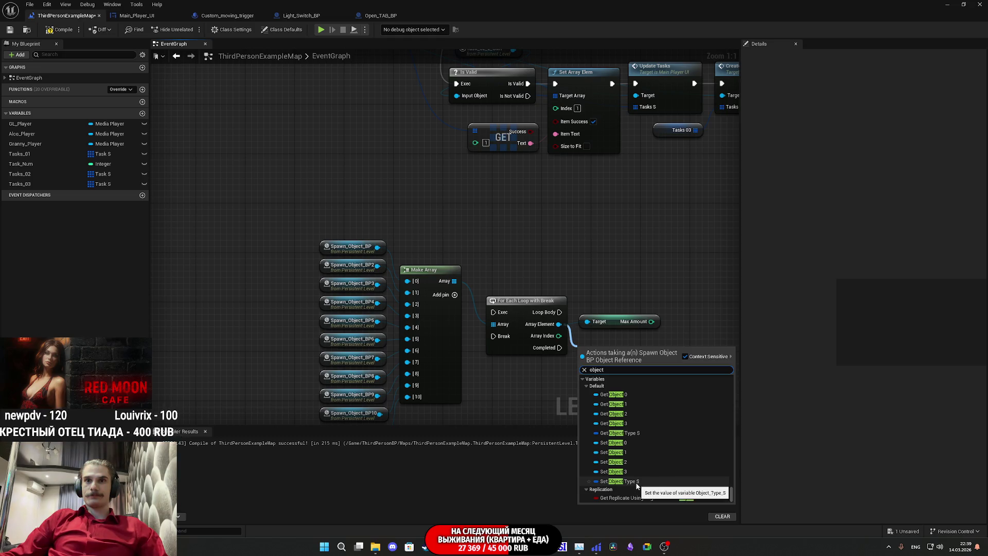
{"action": "left_click", "coordinate": [627, 434]}
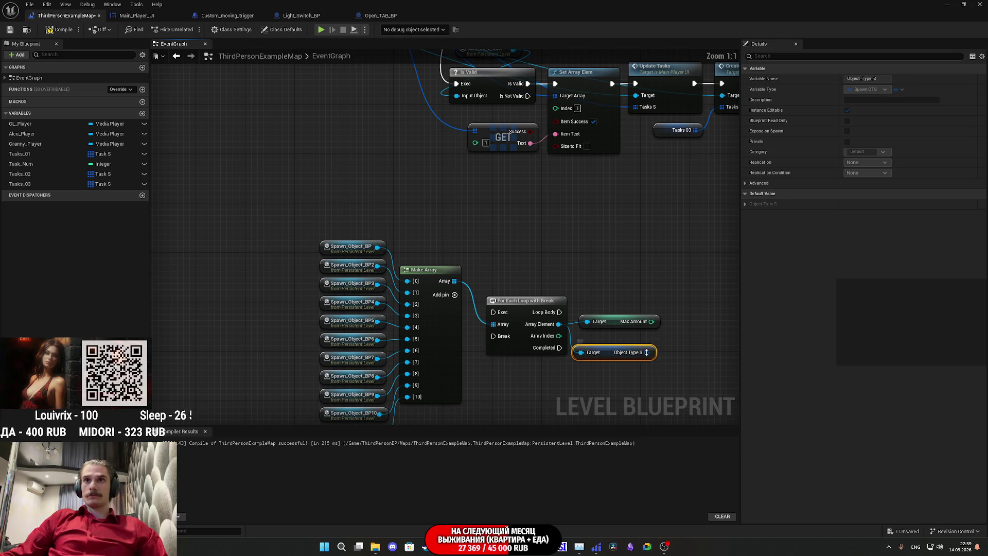
{"action": "right_click", "coordinate": [648, 353]}
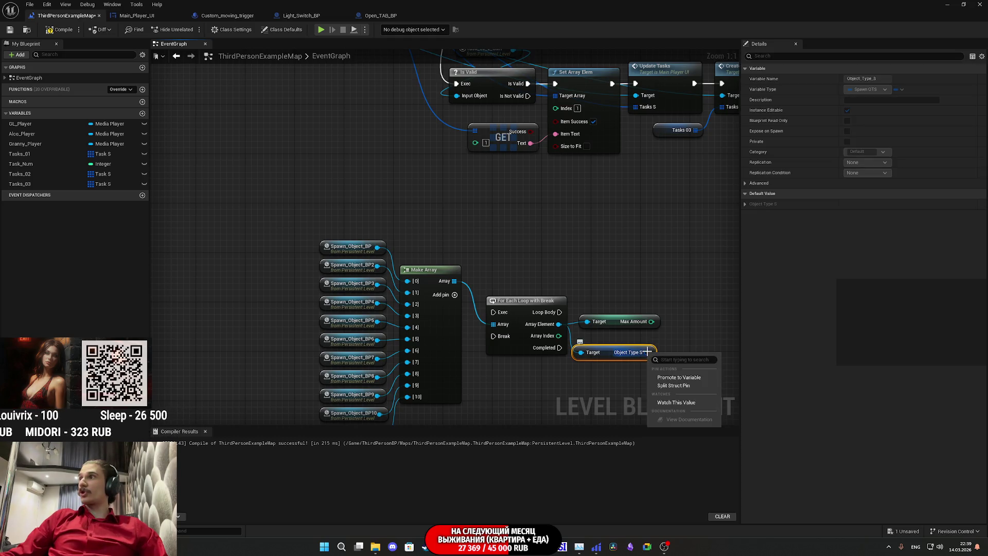
{"action": "left_click", "coordinate": [675, 386]}
Add an == node comparing Max Amount with Object Type S Amount.
{"action": "mouse_move", "coordinate": [693, 341]}
{"action": "left_mouse_down"}
{"action": "mouse_move", "coordinate": [575, 348]}
{"action": "mouse_move", "coordinate": [582, 326]}
{"action": "mouse_move", "coordinate": [611, 332]}
{"action": "left_mouse_up"}
{"action": "left_click", "coordinate": [551, 323]}
{"action": "mouse_move", "coordinate": [540, 325]}
{"action": "left_mouse_down"}
{"action": "mouse_move", "coordinate": [590, 338]}
{"action": "mouse_move", "coordinate": [577, 360]}
{"action": "mouse_move", "coordinate": [593, 355]}
{"action": "left_mouse_up"}
{"action": "type", "text": "="}
{"action": "left_click", "coordinate": [627, 387]}
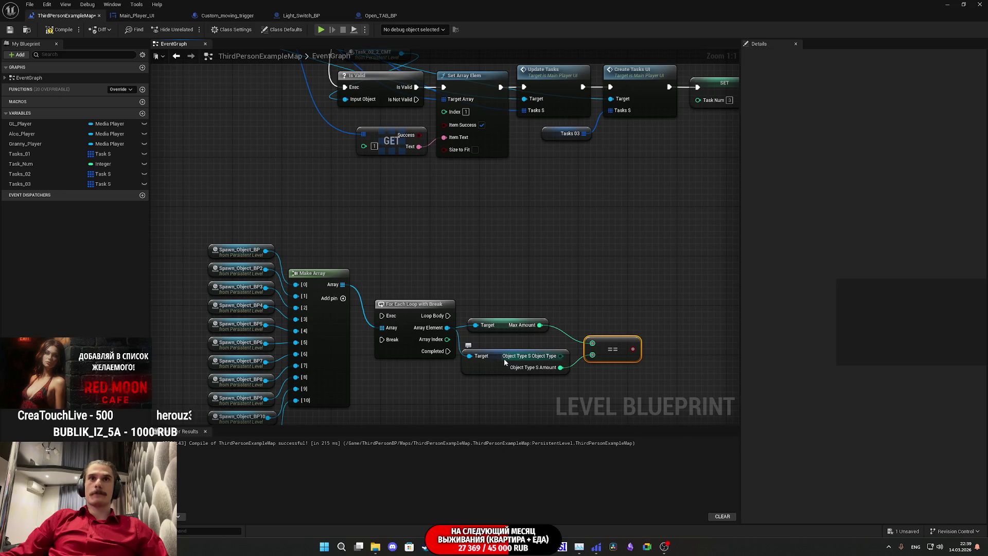
Stack the getters beside the == node and drag a wire out of Loop Body.
{"action": "left_click_drag", "start_coordinate": [500, 371], "coordinate": [506, 361]}
{"action": "left_click_drag", "start_coordinate": [504, 295], "coordinate": [625, 350]}
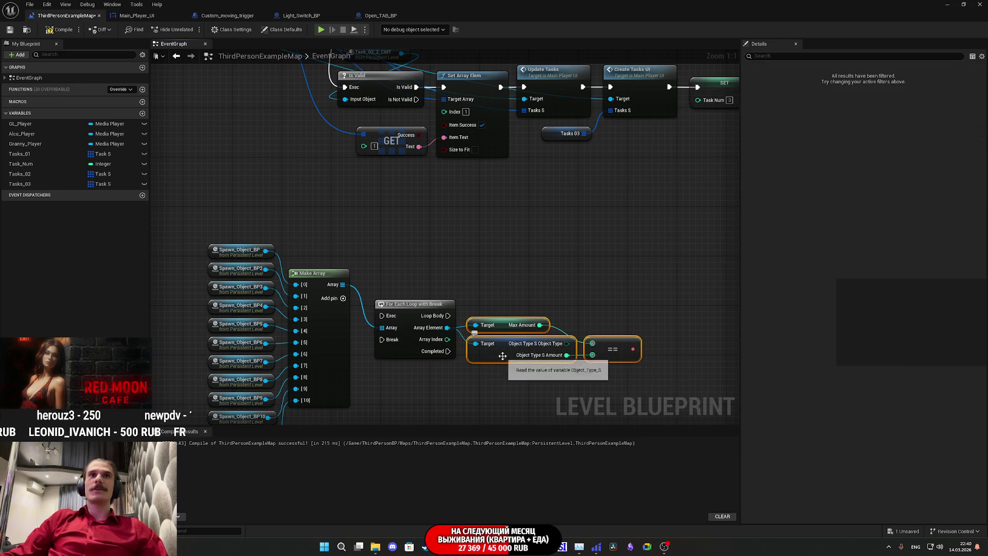
{"action": "left_click_drag", "start_coordinate": [502, 356], "coordinate": [503, 349]}
{"action": "left_click_drag", "start_coordinate": [447, 315], "coordinate": [578, 273]}
Add a Branch after Loop Body with its Condition driven by the == result, then tidy the nodes.
{"action": "type", "text": "branch"}
{"action": "left_click", "coordinate": [590, 291]}
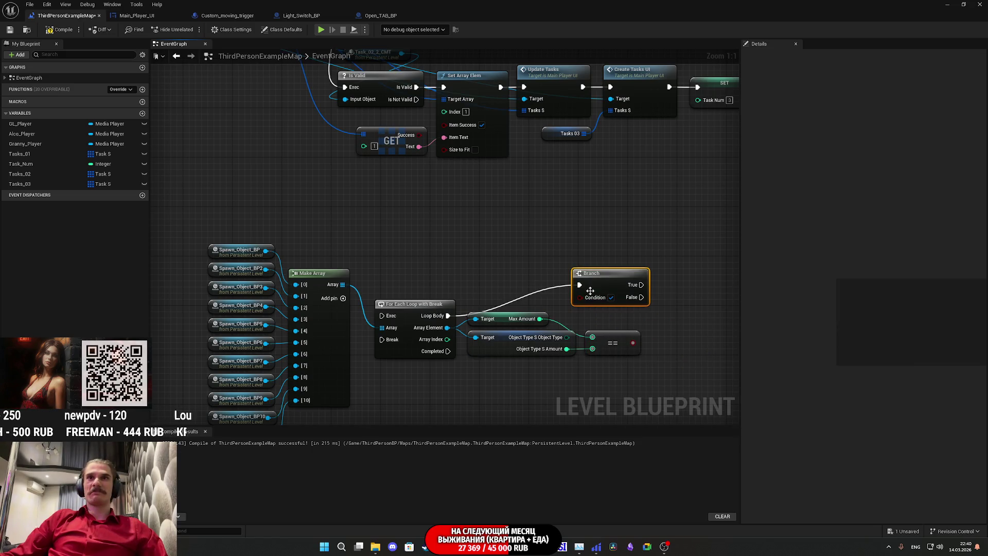
{"action": "mouse_move", "coordinate": [633, 343]}
{"action": "left_mouse_down"}
{"action": "mouse_move", "coordinate": [594, 292]}
{"action": "mouse_move", "coordinate": [583, 301]}
{"action": "mouse_move", "coordinate": [601, 289]}
{"action": "mouse_move", "coordinate": [605, 313]}
{"action": "mouse_move", "coordinate": [681, 314]}
{"action": "left_mouse_up"}
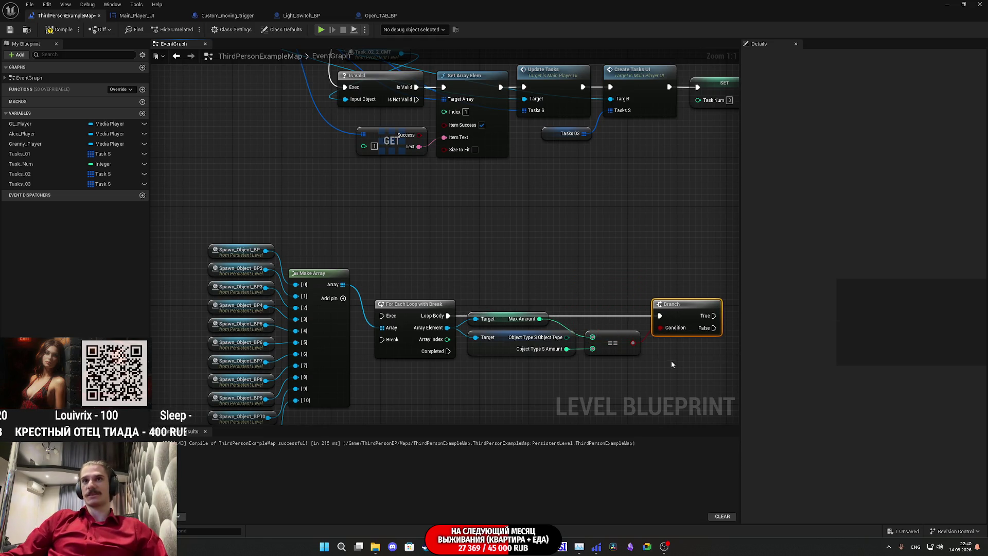
{"action": "left_click_drag", "start_coordinate": [654, 367], "coordinate": [515, 310]}
{"action": "left_click_drag", "start_coordinate": [500, 353], "coordinate": [493, 360]}
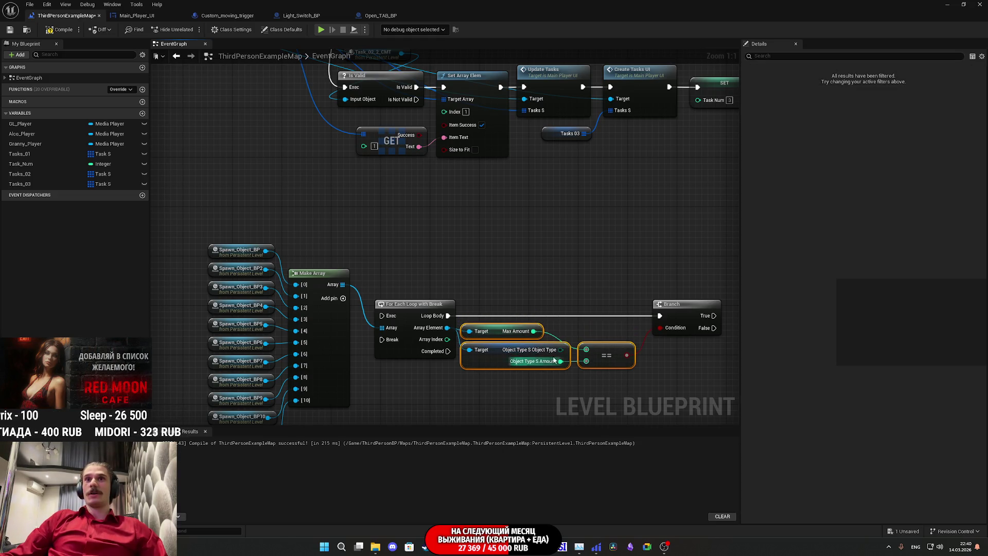
{"action": "mouse_move", "coordinate": [687, 315]}
{"action": "left_mouse_down"}
{"action": "mouse_move", "coordinate": [667, 315]}
{"action": "mouse_move", "coordinate": [678, 315]}
{"action": "left_mouse_up"}
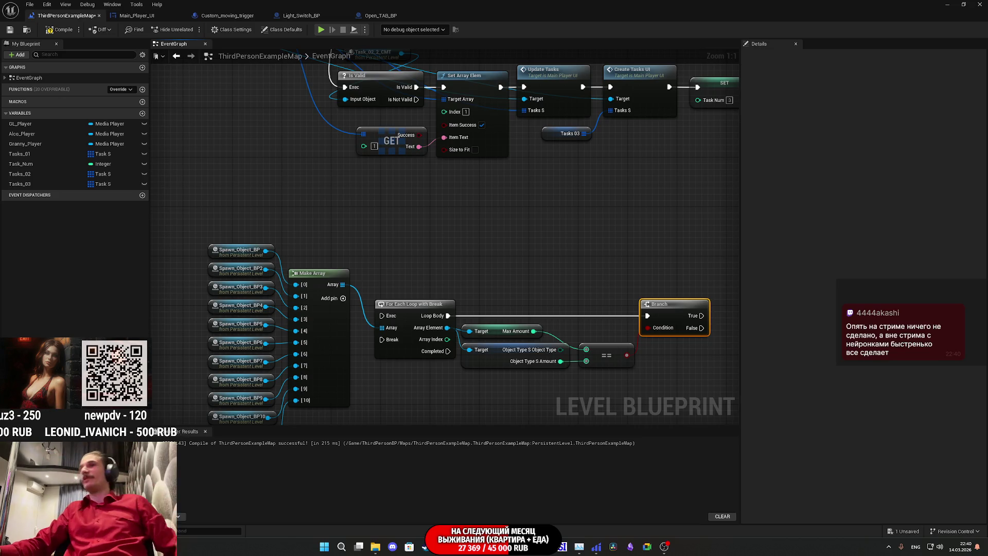
Move the loop, comparison and Branch nodes together, pan the graph and open Windows notifications.
{"action": "mouse_move", "coordinate": [396, 257]}
{"action": "left_mouse_down"}
{"action": "mouse_move", "coordinate": [334, 232]}
{"action": "mouse_move", "coordinate": [658, 364]}
{"action": "left_mouse_up"}
{"action": "left_click_drag", "start_coordinate": [348, 281], "coordinate": [338, 239]}
{"action": "left_click", "coordinate": [361, 220]}
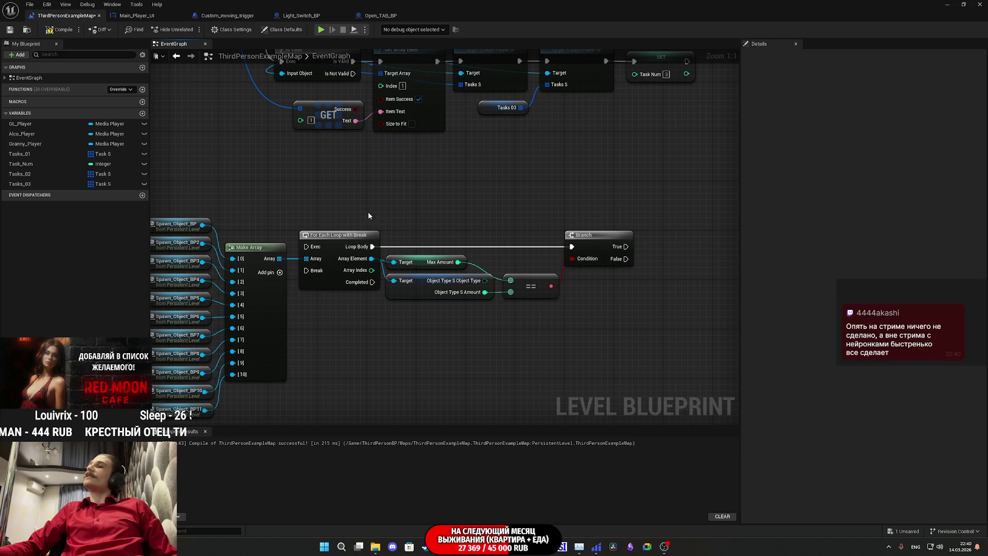
{"action": "mouse_move", "coordinate": [462, 210]}
{"action": "left_mouse_down"}
{"action": "mouse_move", "coordinate": [640, 205]}
{"action": "mouse_move", "coordinate": [550, 203]}
{"action": "left_mouse_up"}
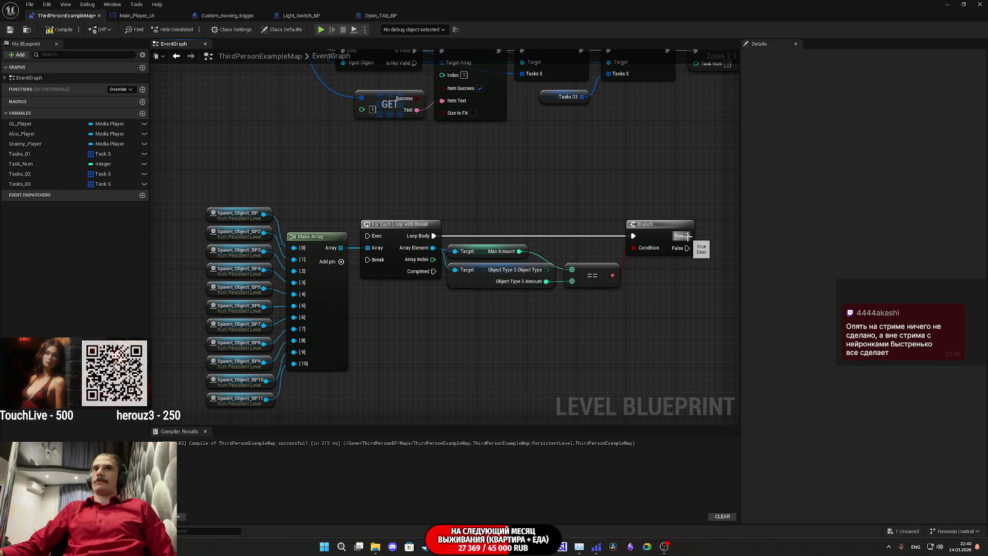
{"action": "left_click_drag", "start_coordinate": [687, 248], "coordinate": [367, 260]}
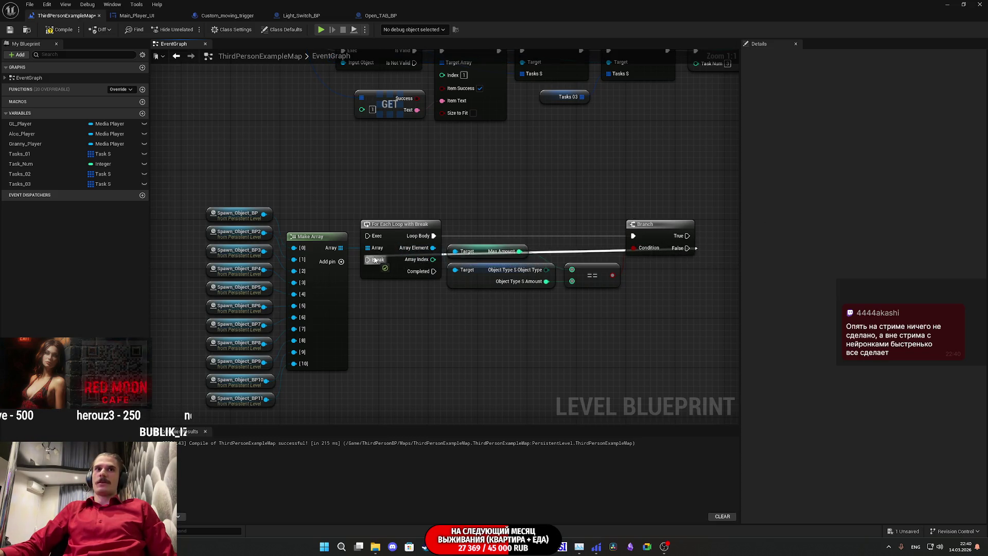
{"action": "left_click_drag", "start_coordinate": [415, 291], "coordinate": [333, 299]}
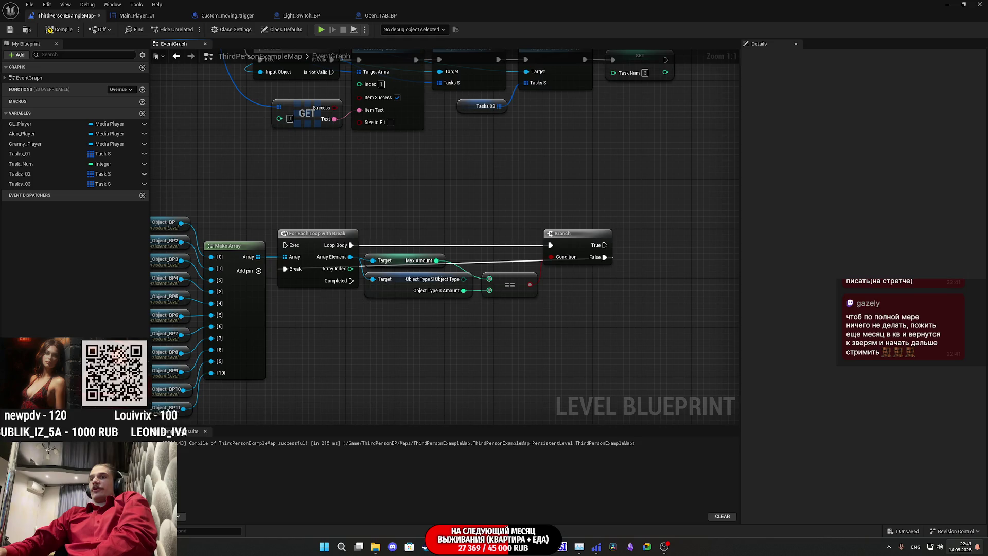
{"action": "left_click", "coordinate": [959, 547]}
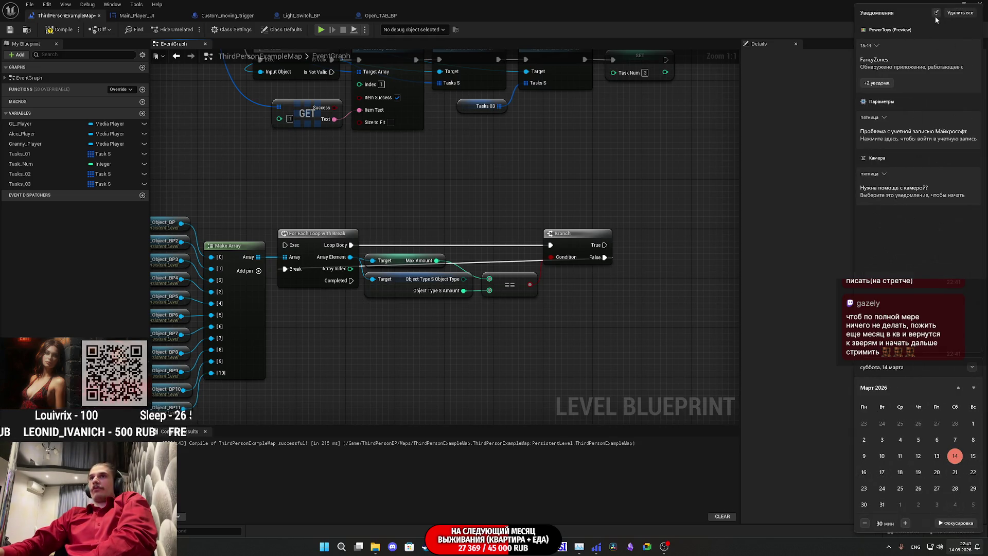
{"action": "left_click", "coordinate": [961, 14]}
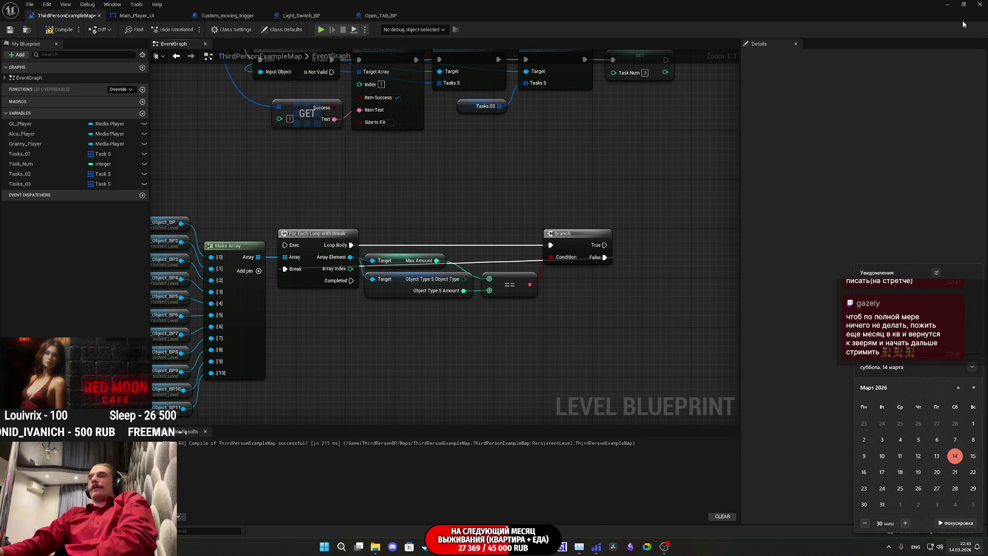
{"action": "left_click", "coordinate": [838, 257]}
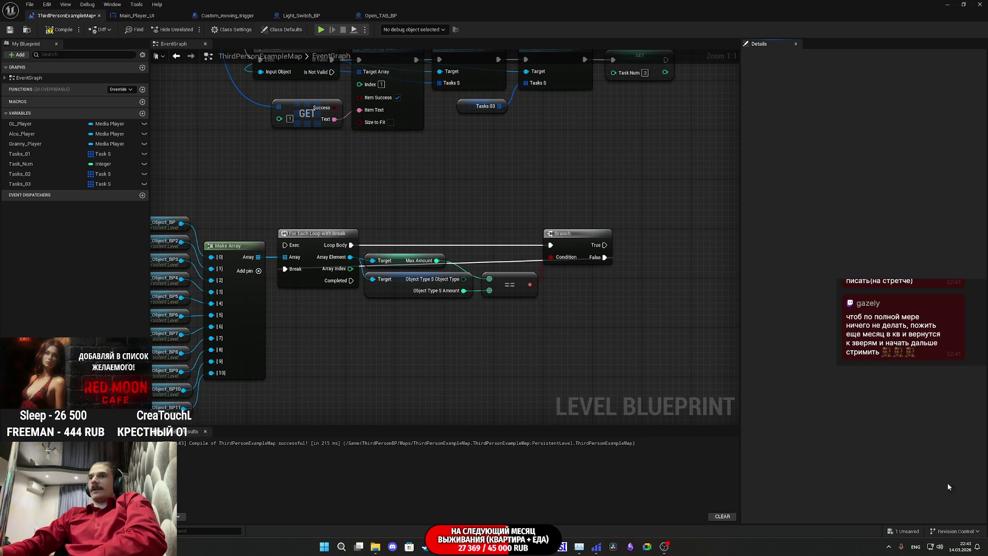
{"action": "left_click", "coordinate": [958, 546]}
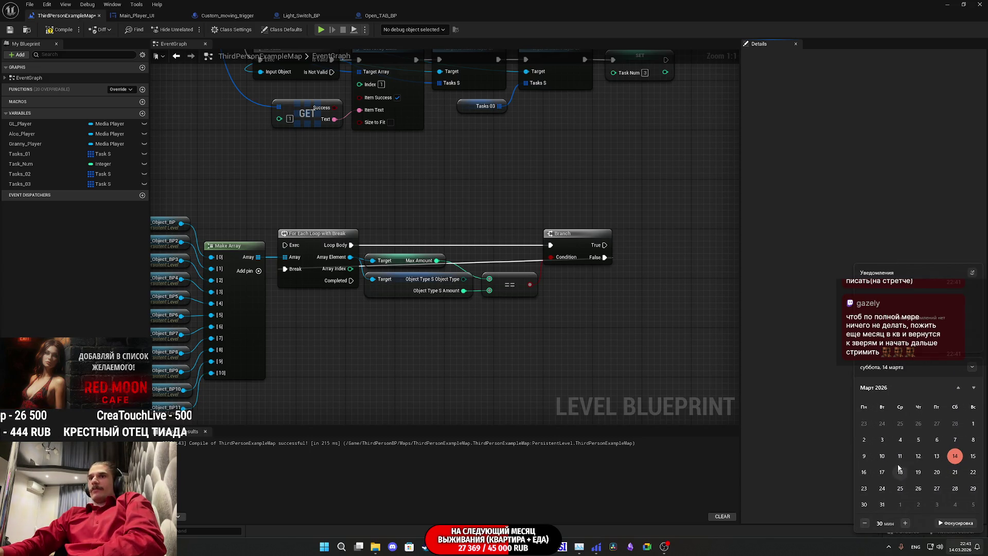
{"action": "left_click", "coordinate": [831, 388]}
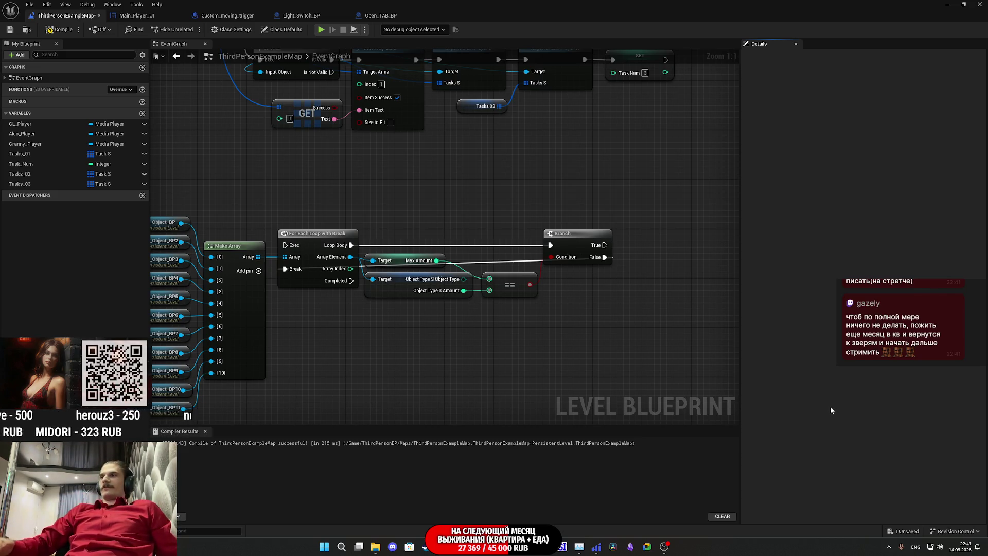
{"action": "left_click_drag", "start_coordinate": [597, 315], "coordinate": [652, 322]}
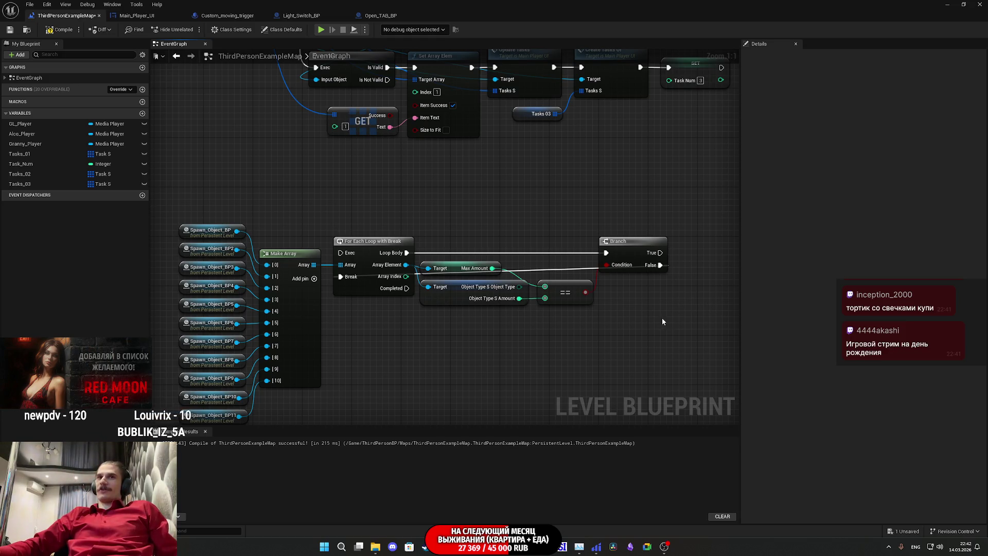
{"action": "mouse_move", "coordinate": [955, 553]}
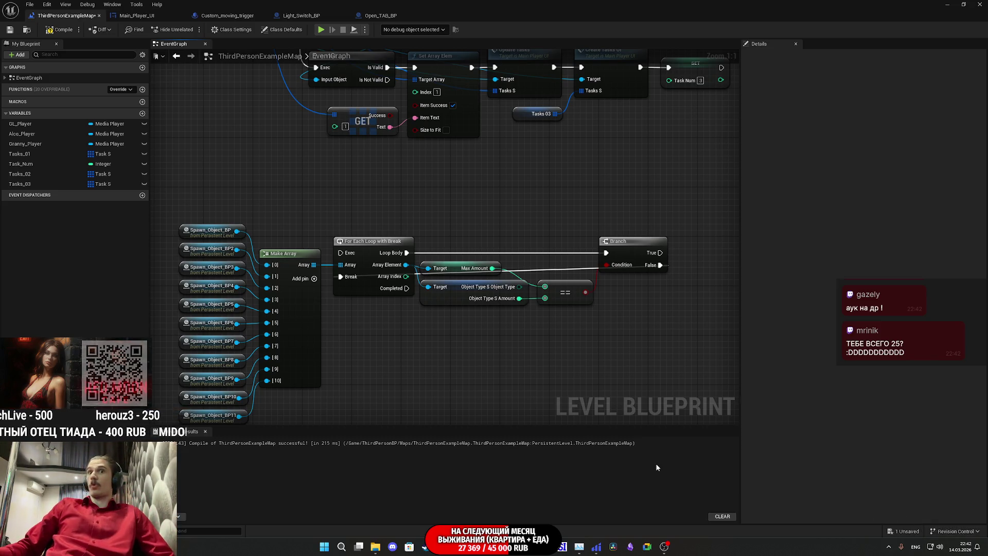
{"action": "left_click_drag", "start_coordinate": [621, 357], "coordinate": [601, 366]}
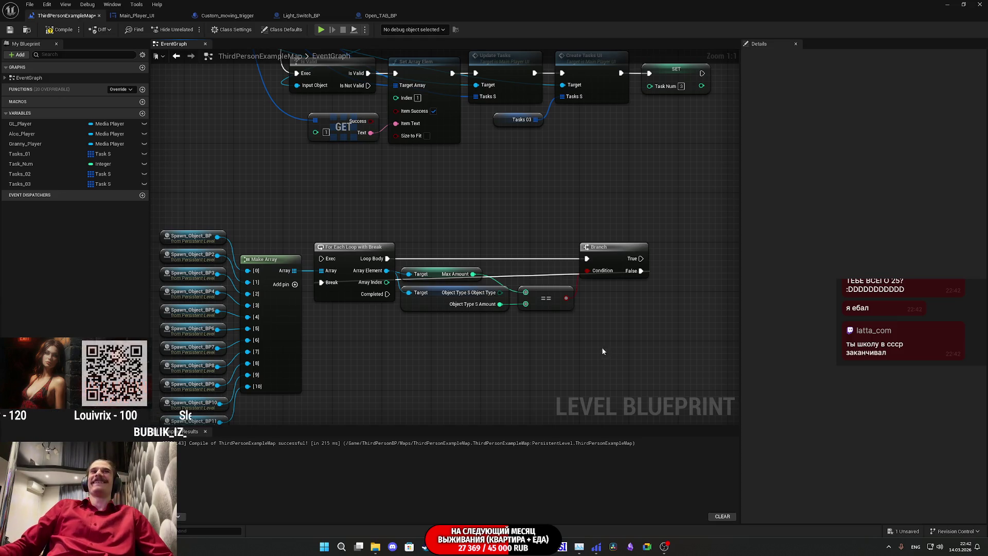
{"action": "left_click_drag", "start_coordinate": [579, 352], "coordinate": [511, 351]}
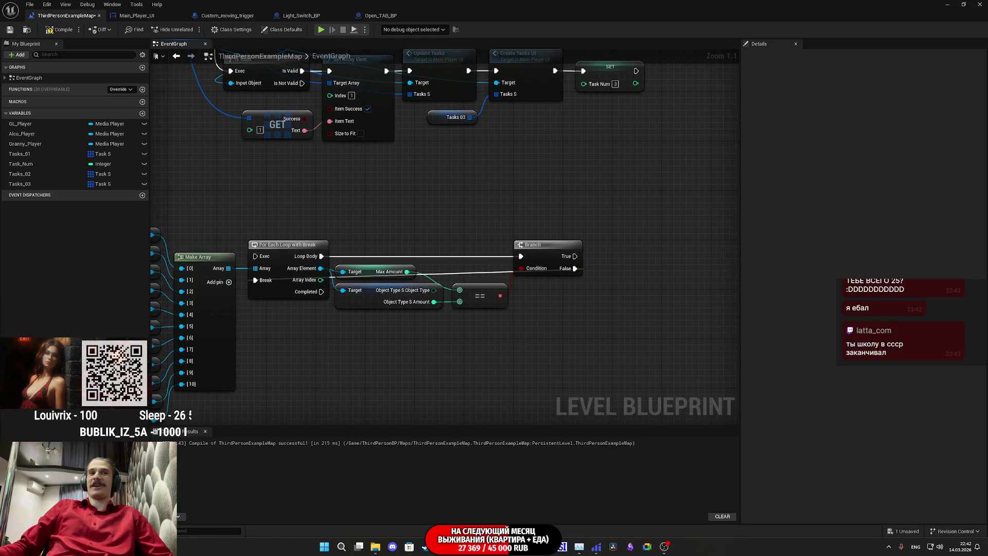
{"action": "key", "text": "alt+Tab"}
{"action": "left_click", "coordinate": [978, 57]}
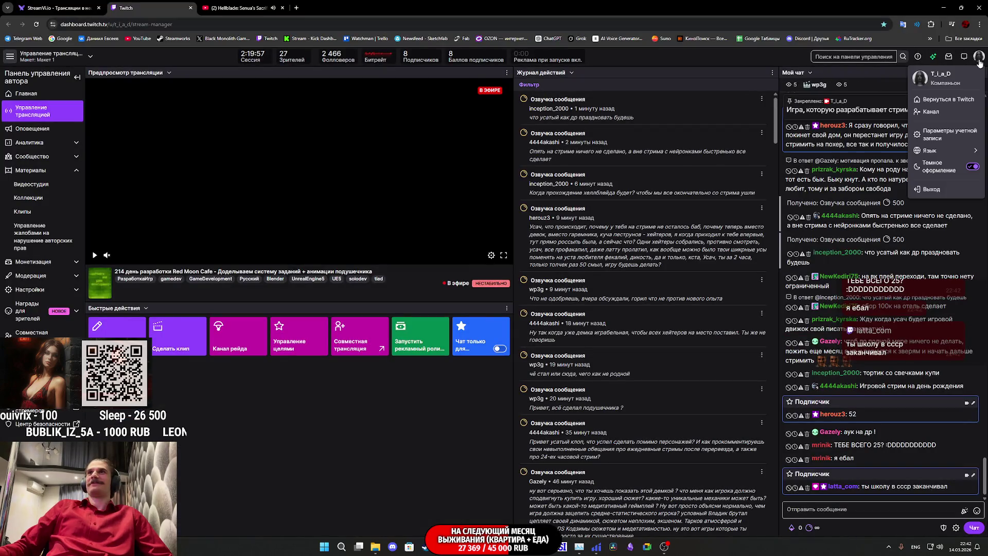
{"action": "left_click", "coordinate": [947, 113]}
{"action": "left_click", "coordinate": [212, 6]}
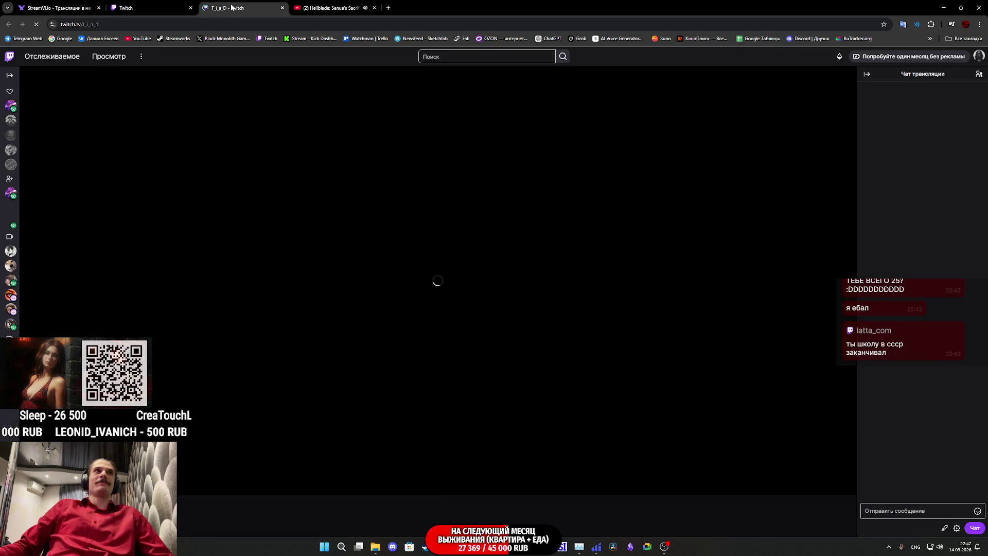
{"action": "mouse_move", "coordinate": [10, 111]}
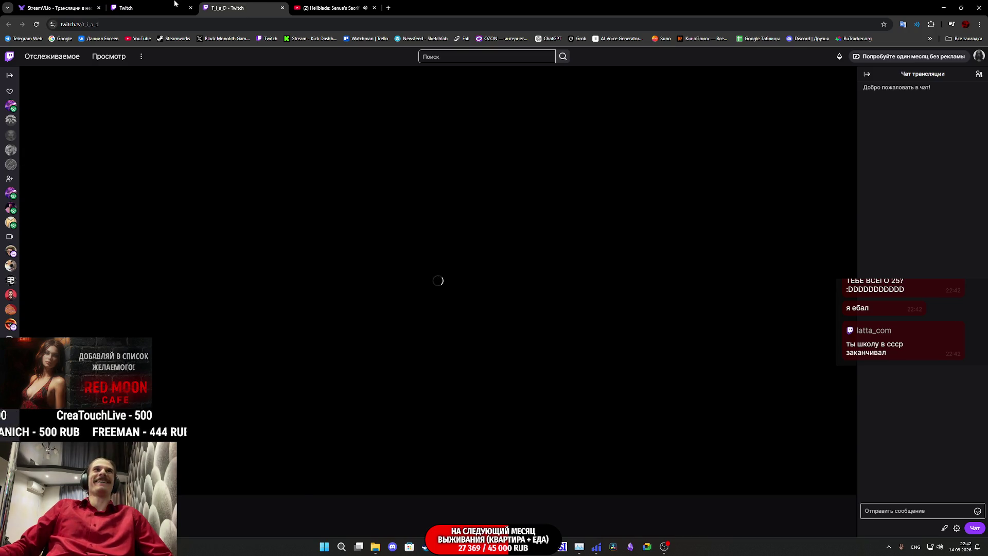
{"action": "key", "text": "ctrl+w"}
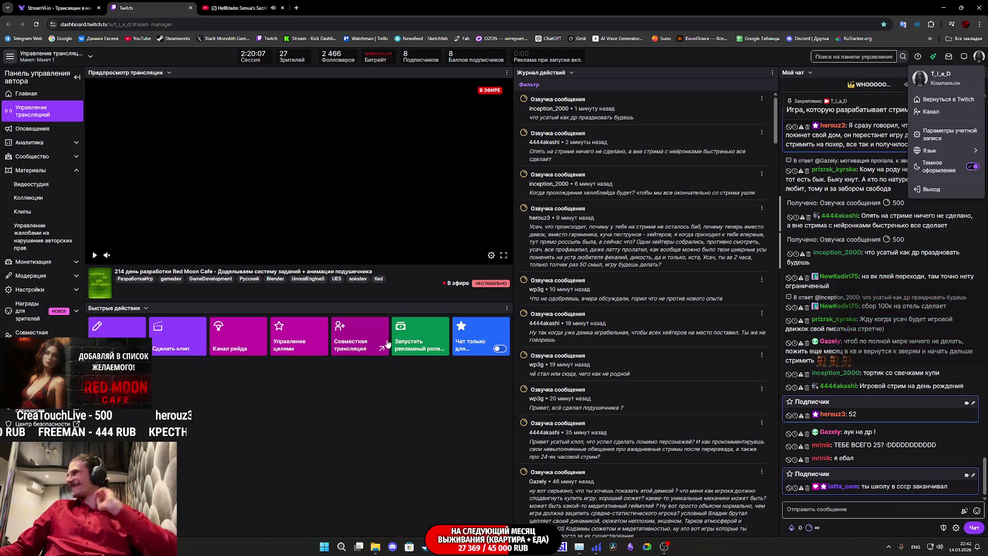
{"action": "left_click", "coordinate": [422, 415]}
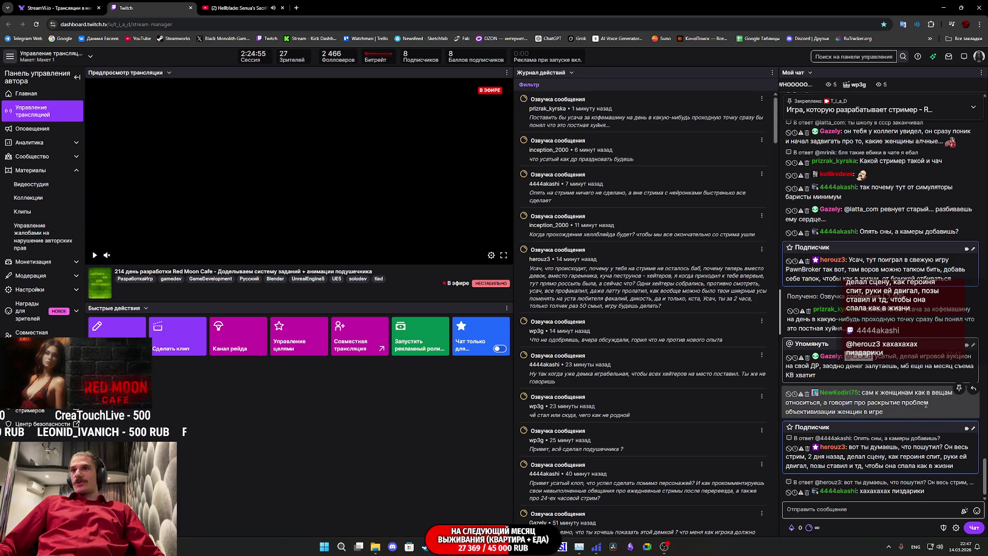
{"action": "left_click_drag", "start_coordinate": [894, 418], "coordinate": [868, 403]}
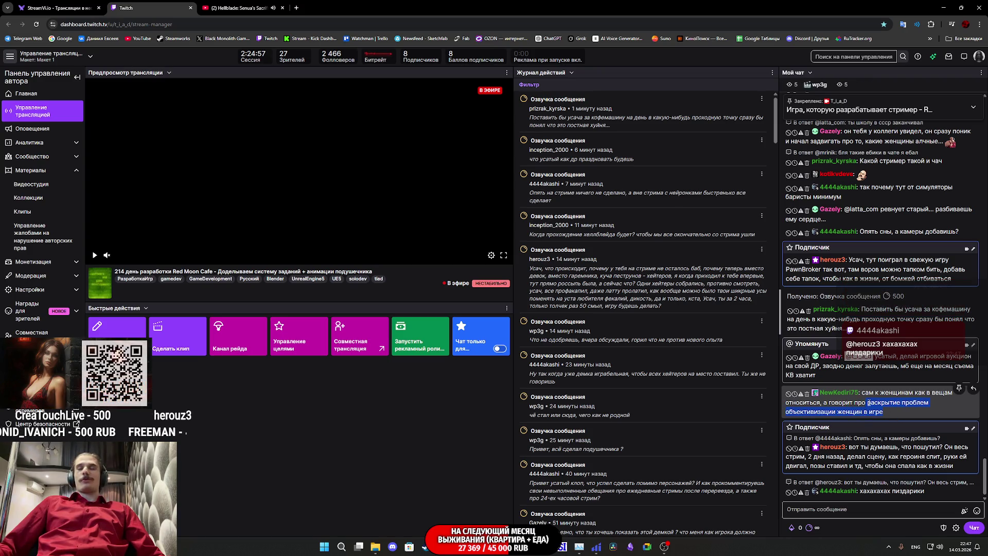